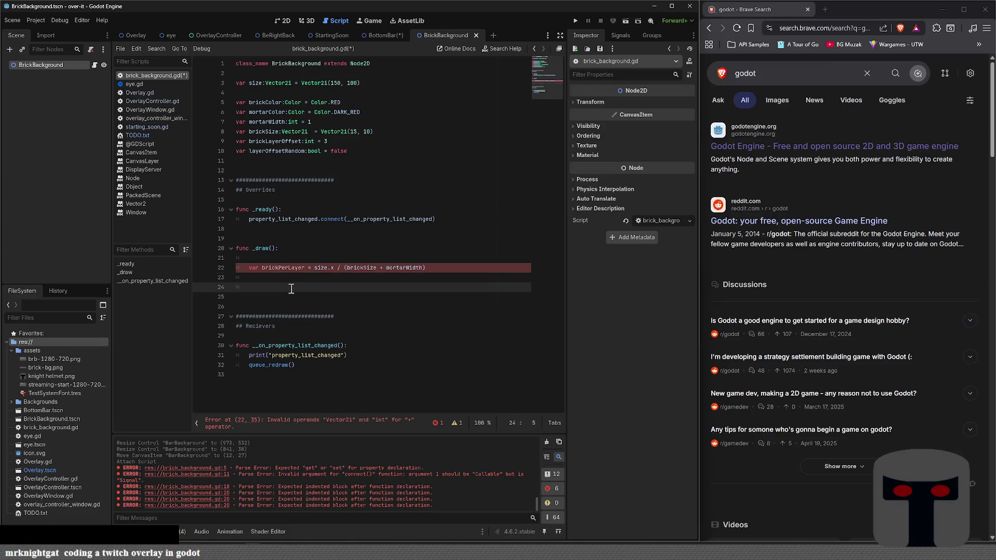
# Add an empty draw_rect() call in _draw with a blank line above it.
pyautogui.write('draw_sq')
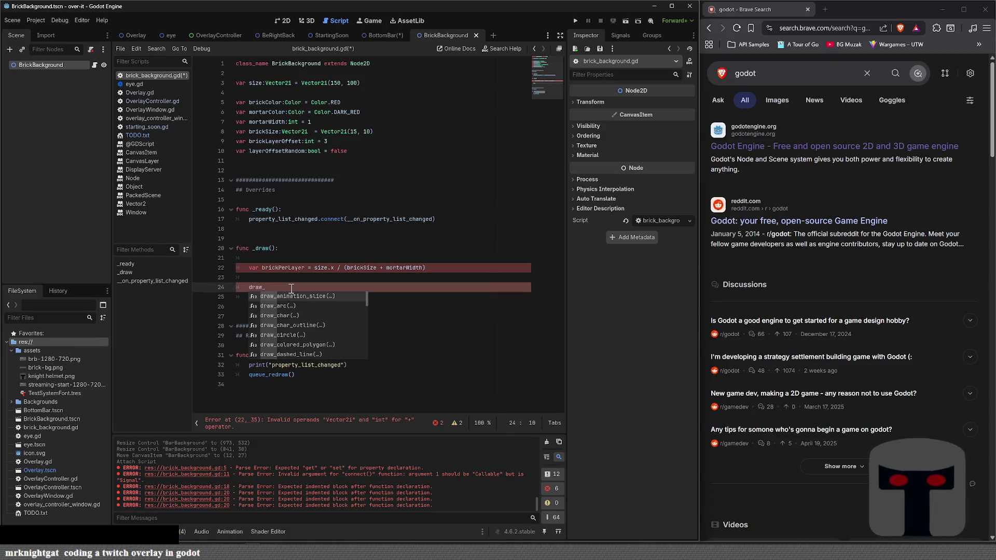
pyautogui.press('BackSpace')
pyautogui.press('BackSpace')
pyautogui.write('rect')
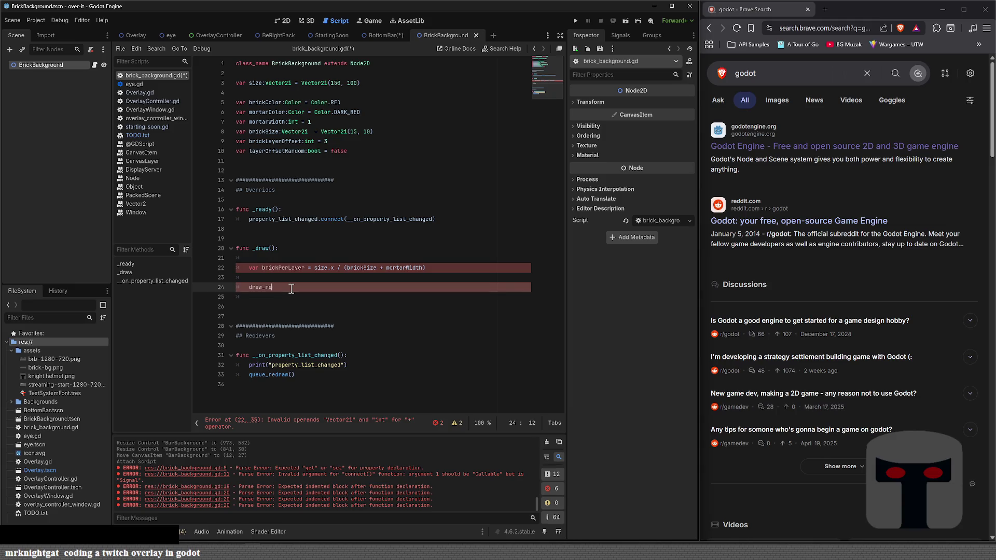
pyautogui.press('Return')
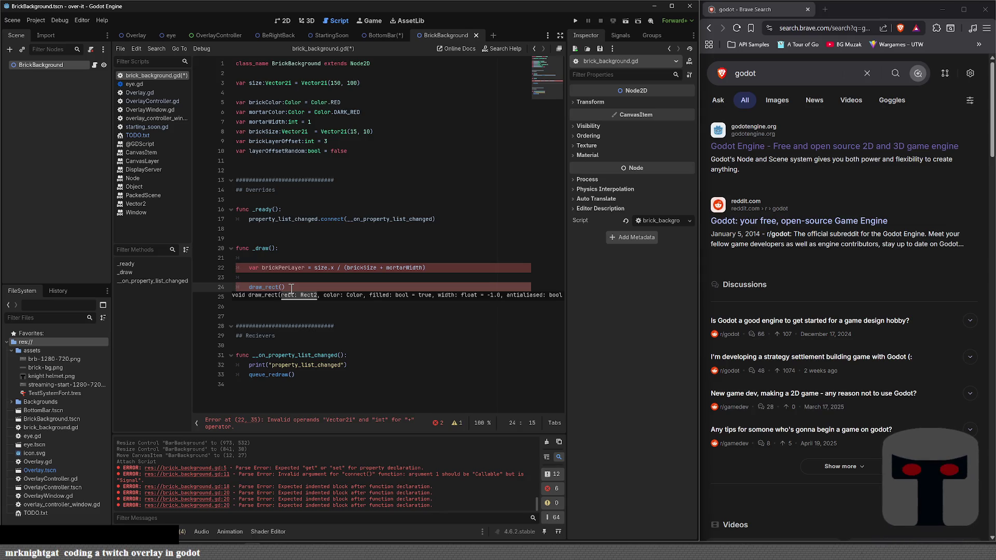
pyautogui.press('Up')
pyautogui.press('Return')
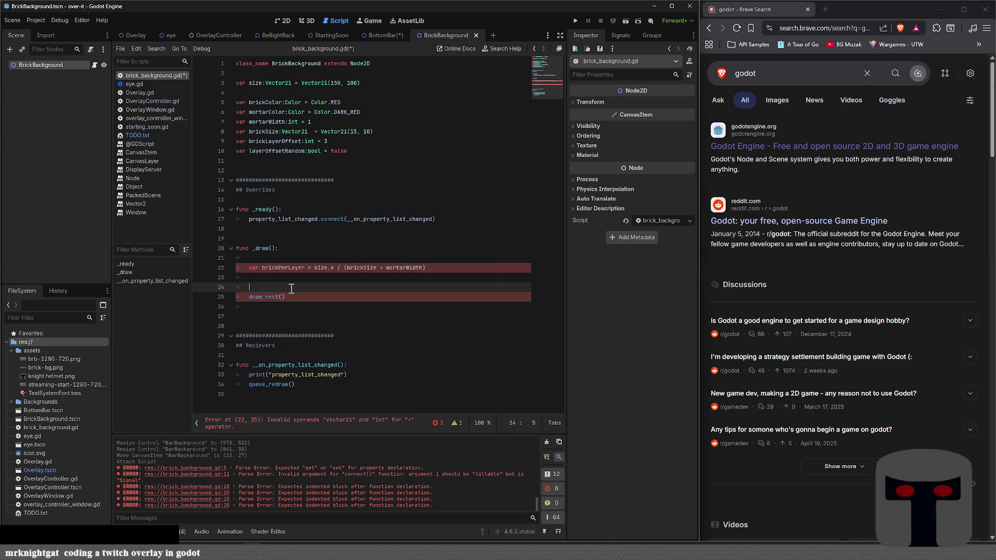
# Define var bgRect = Rect2(Vector2.ZERO, size) above the draw call and save.
pyautogui.write('ar bgRect = ')
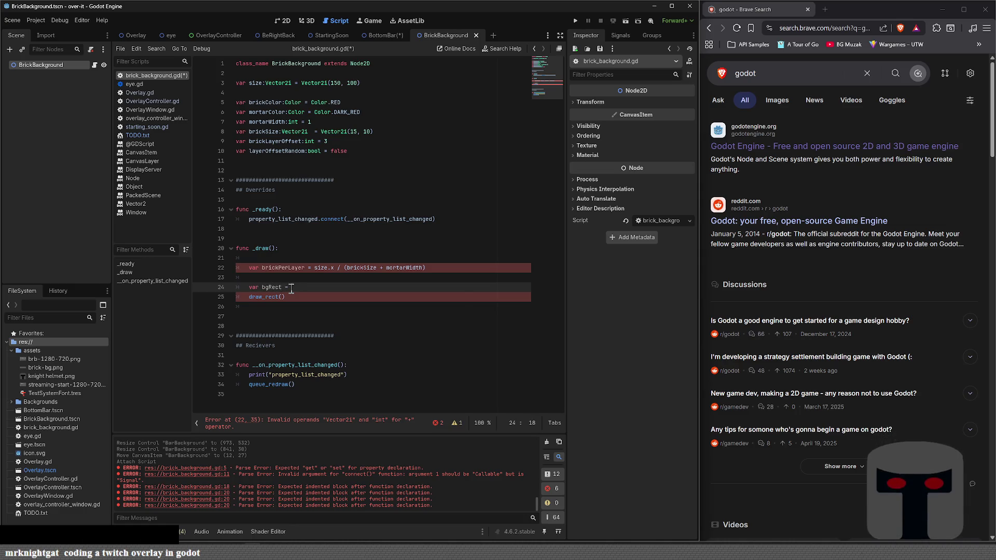
pyautogui.write('Rect2(')
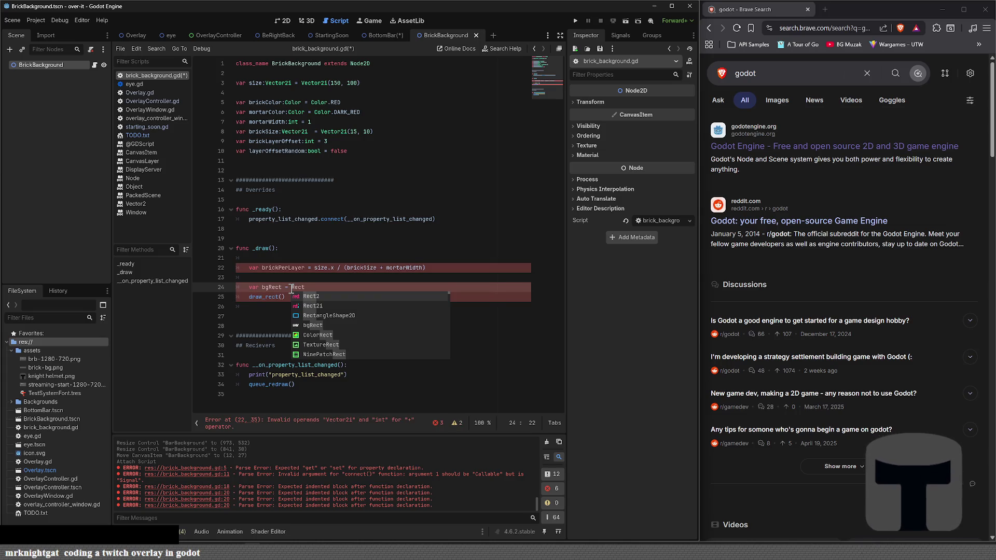
pyautogui.press('Return')
pyautogui.write('(')
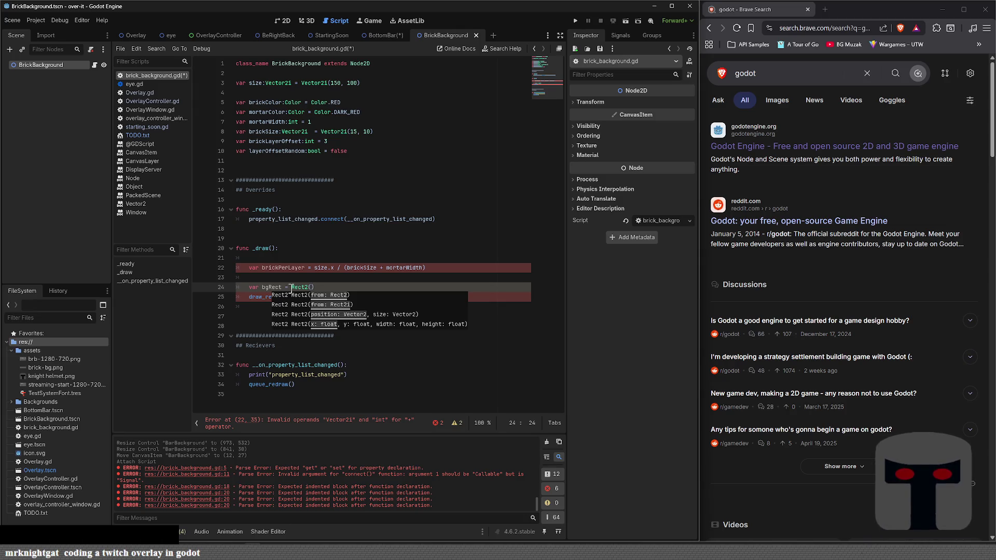
pyautogui.press('Escape')
pyautogui.write('Vector.Zero')
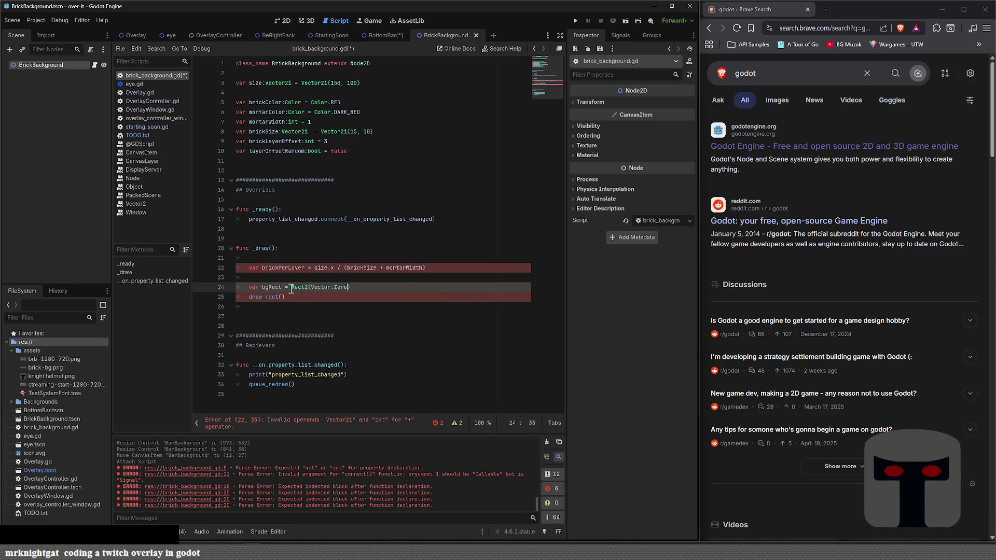
pyautogui.press('BackSpace')
pyautogui.press('BackSpace')
pyautogui.press('BackSpace')
pyautogui.write('ERO,')
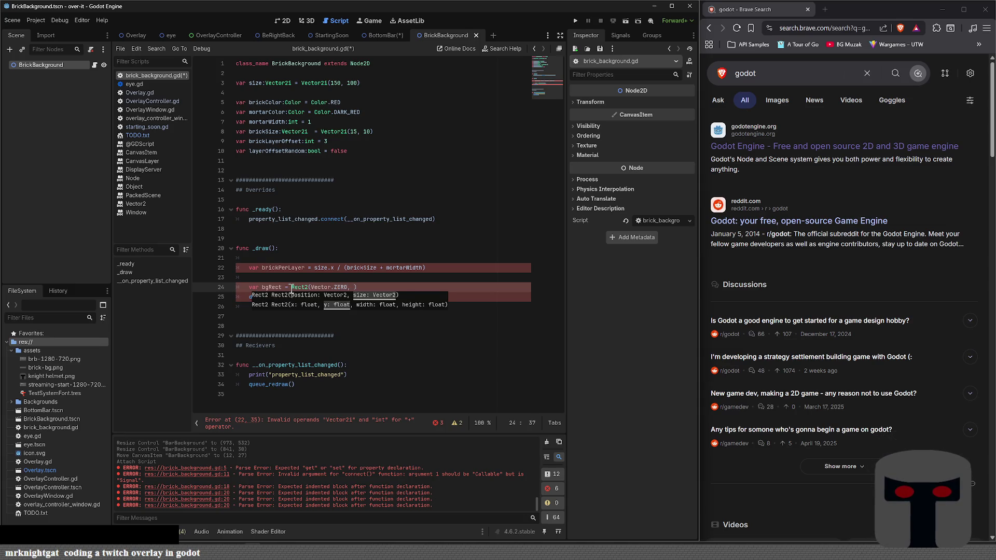
pyautogui.press('Left')
pyautogui.write('2')
pyautogui.press('Right')
pyautogui.press('Right')
pyautogui.press('Right')
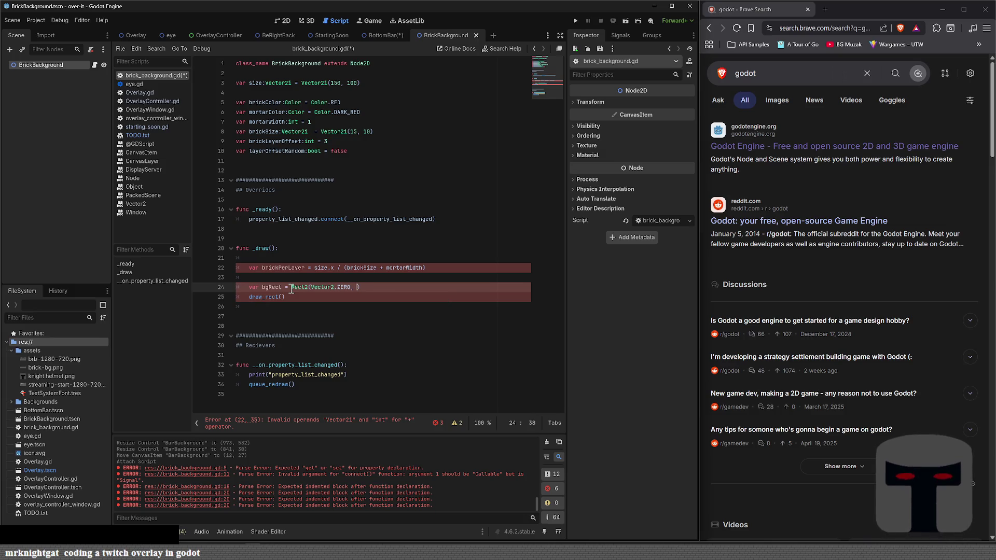
pyautogui.write('ize)')
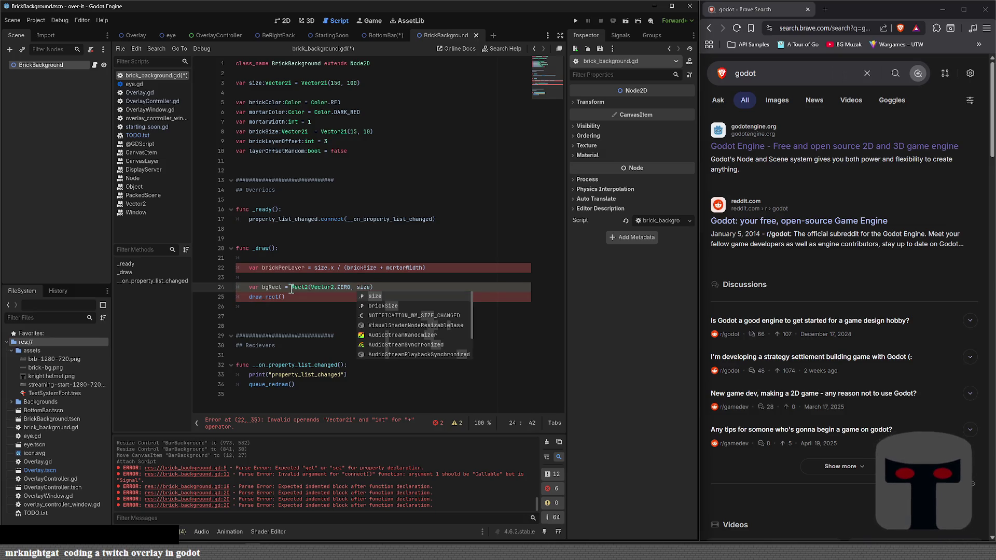
pyautogui.hotkey('ctrl', 's')
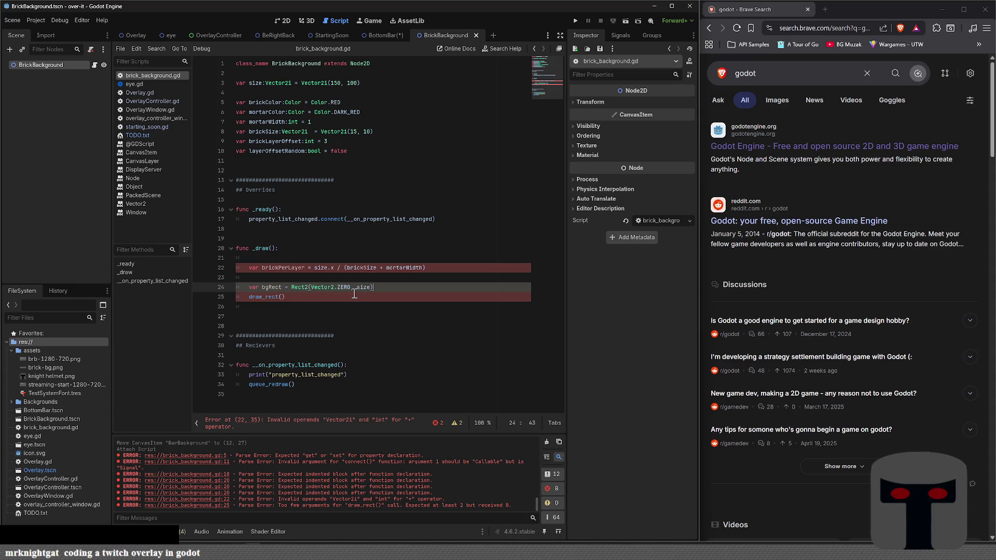
# Fill in draw_rect(bgRect, brickColor, true, 0, false) and save the script.
pyautogui.click(355, 296)
pyautogui.press('Left')
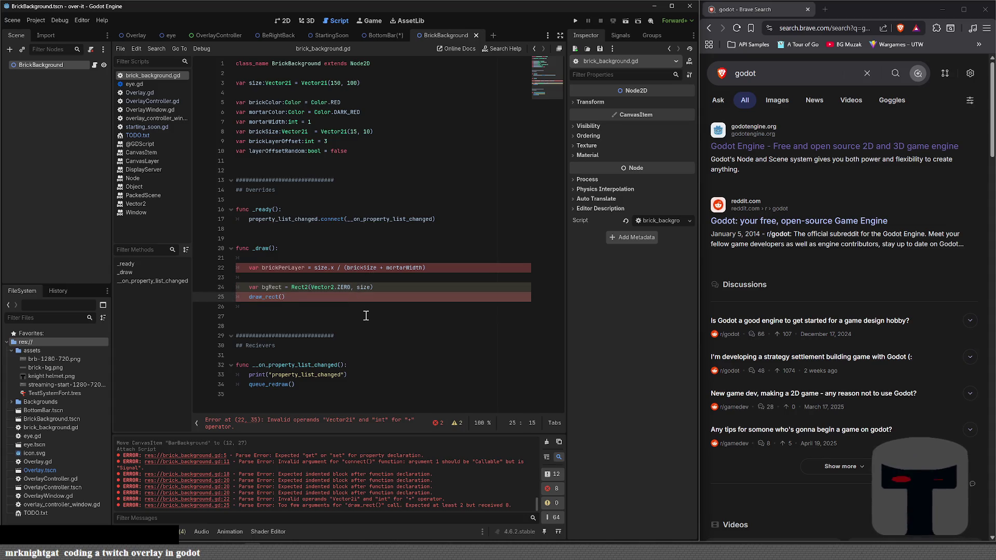
pyautogui.write('bgRect, ')
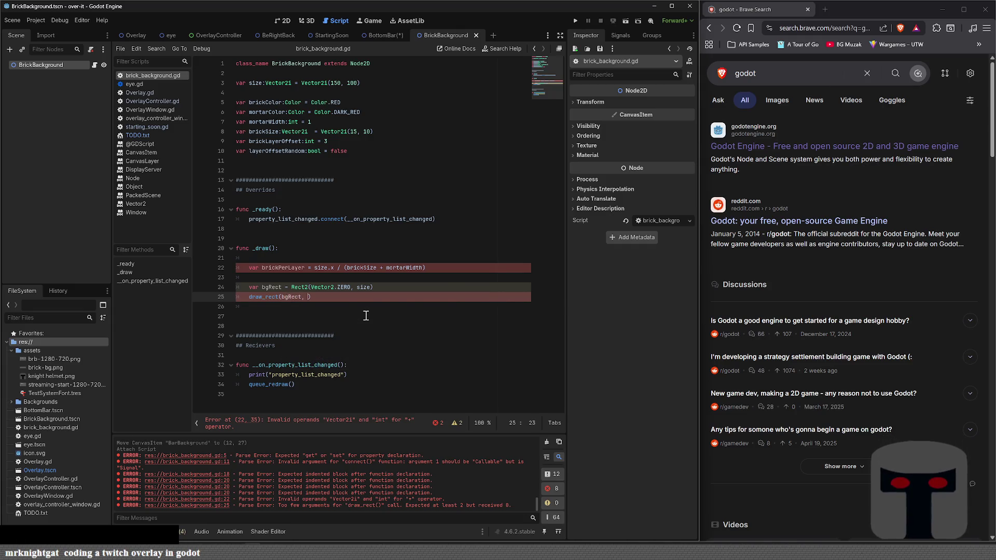
pyautogui.write('brick')
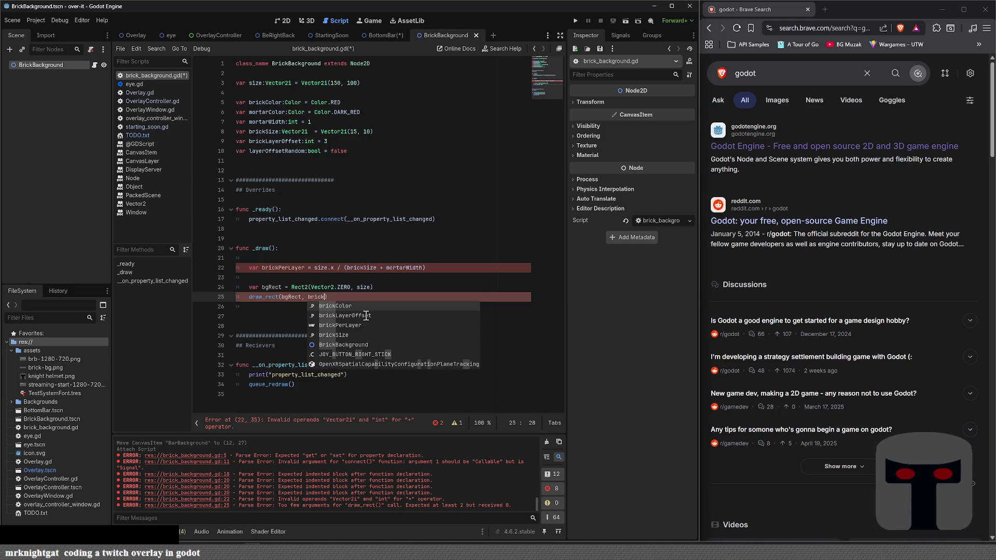
pyautogui.press('Return')
pyautogui.write(', ')
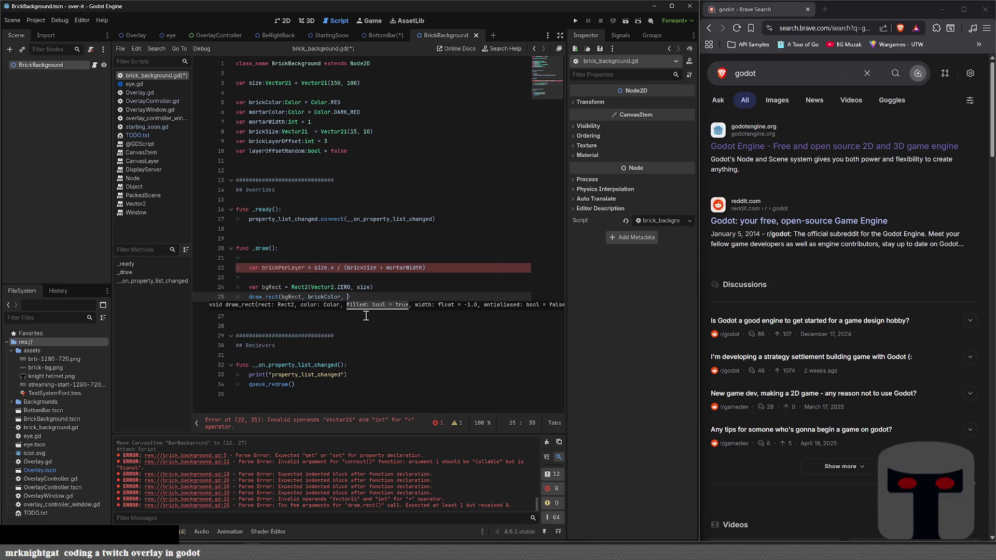
pyautogui.write('true,')
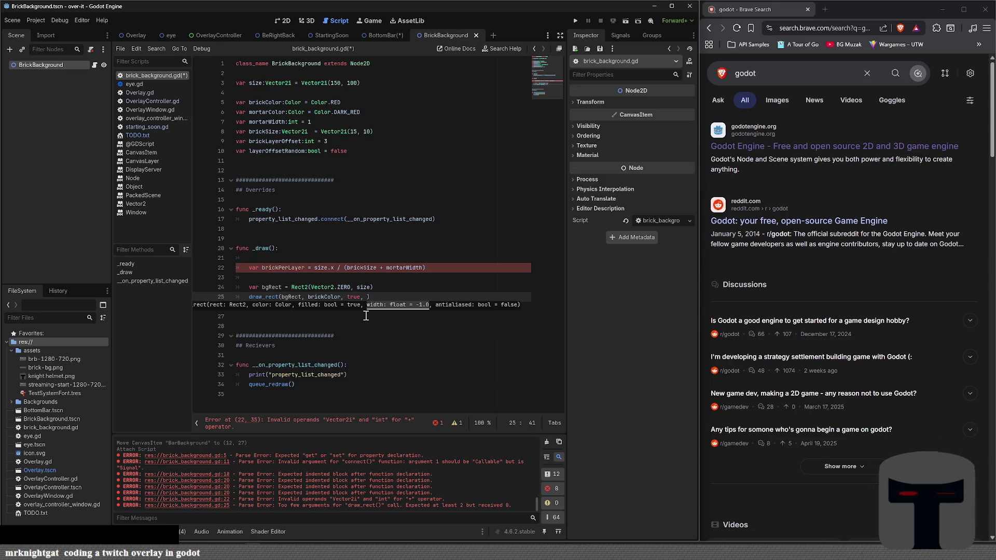
pyautogui.write('0.0')
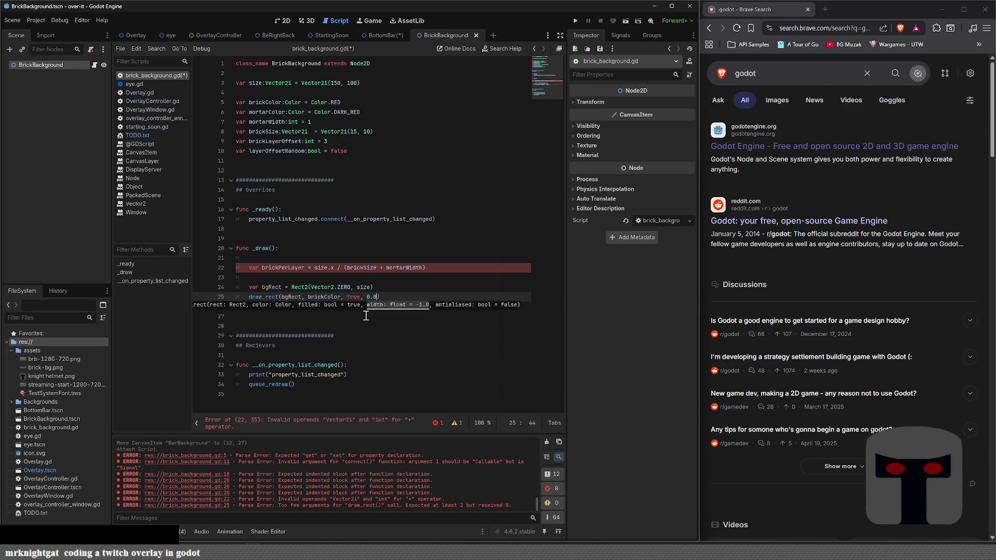
pyautogui.press('BackSpace')
pyautogui.press('BackSpace')
pyautogui.write(', ')
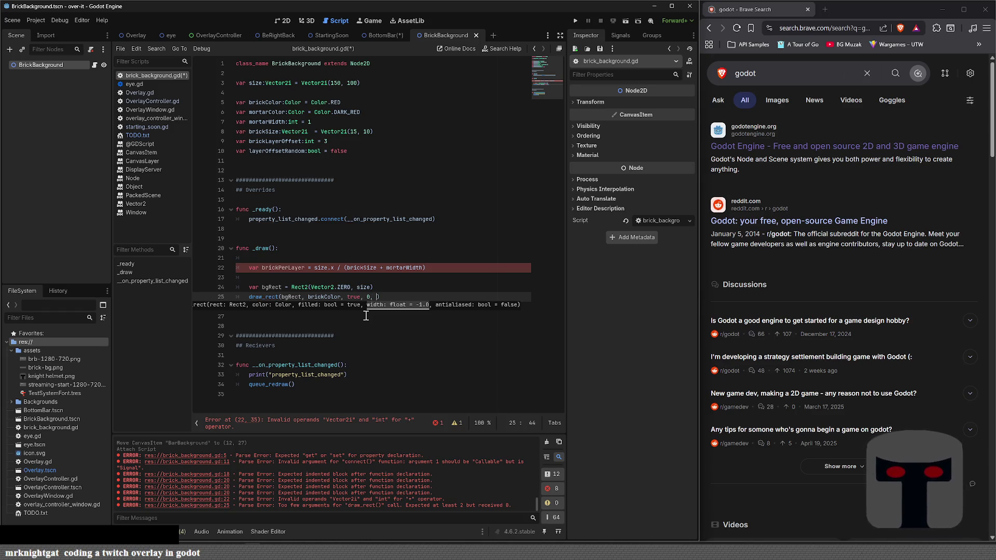
pyautogui.write('false)')
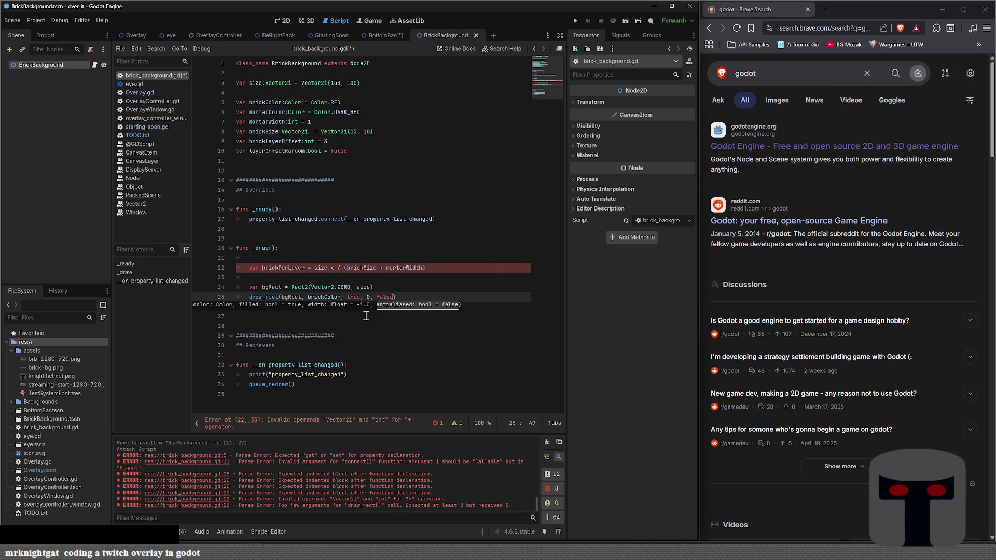
pyautogui.hotkey('ctrl', 's')
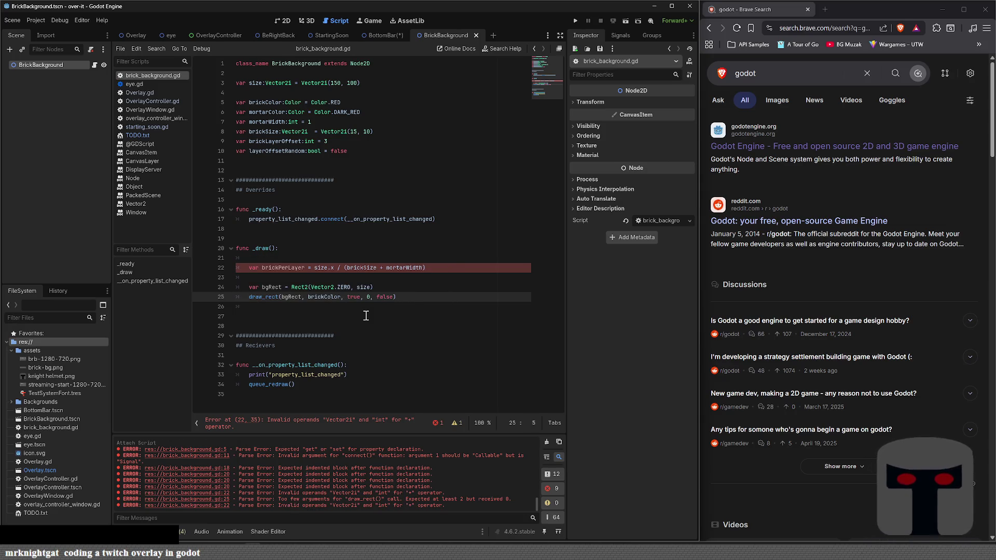
pyautogui.click(319, 83)
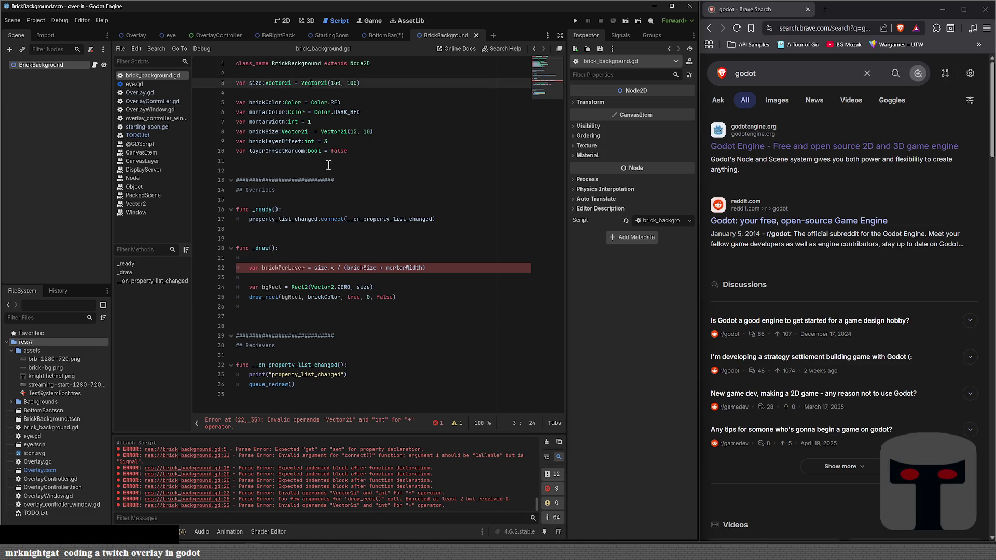
pyautogui.press('Up')
pyautogui.press('Up')
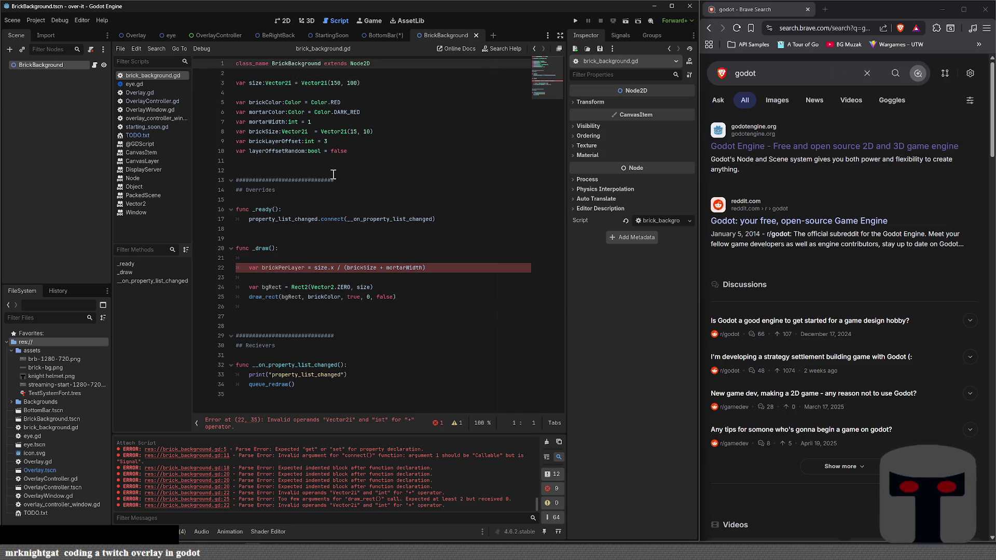
pyautogui.press('Return')
pyautogui.press('Up')
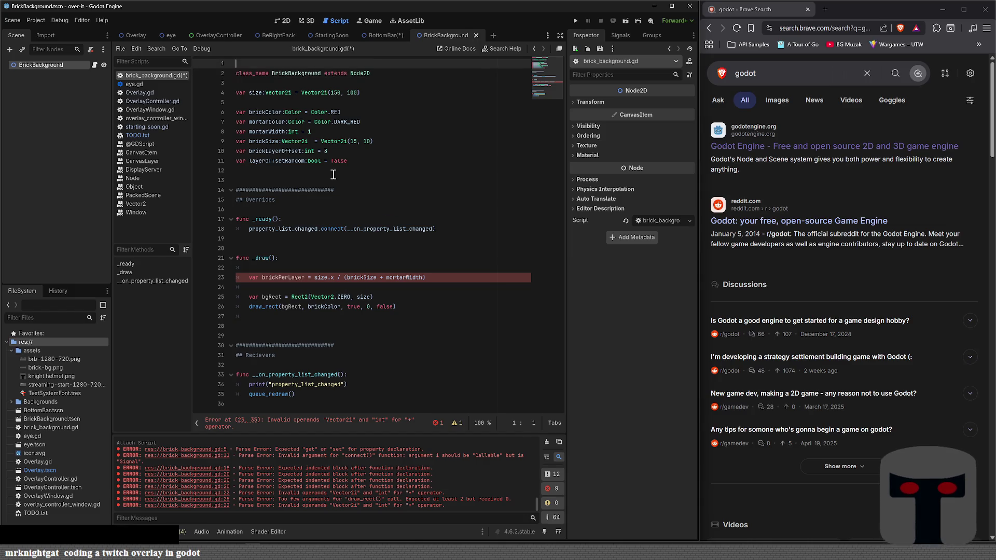
pyautogui.write('@tool')
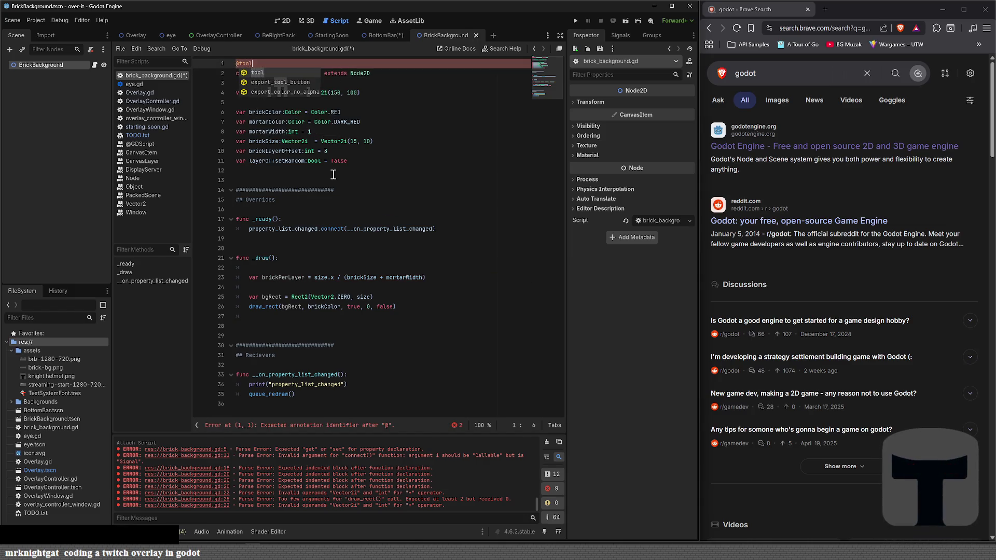
pyautogui.hotkey('ctrl', 's')
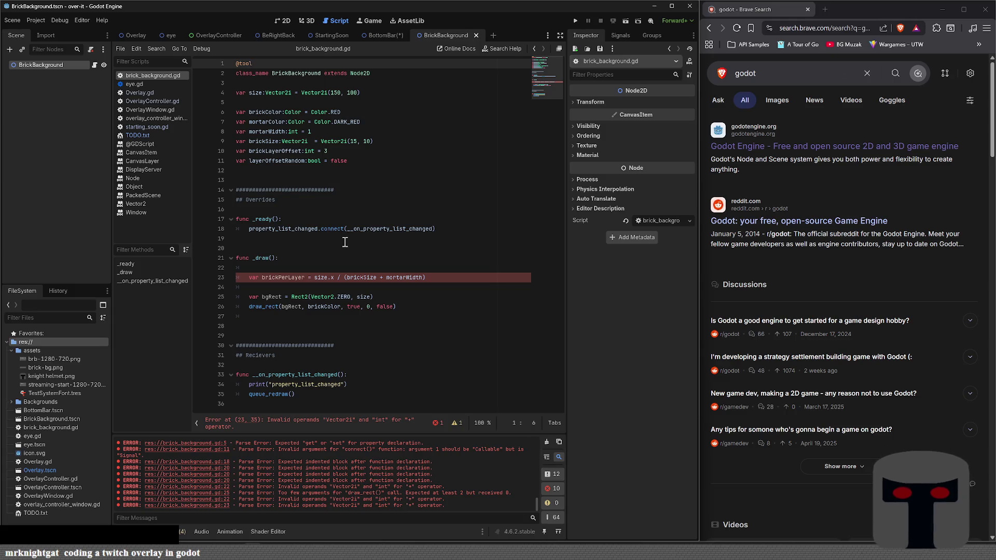
# Give brickPerLayer an explicit :int type and save.
pyautogui.click(345, 240)
pyautogui.click(346, 266)
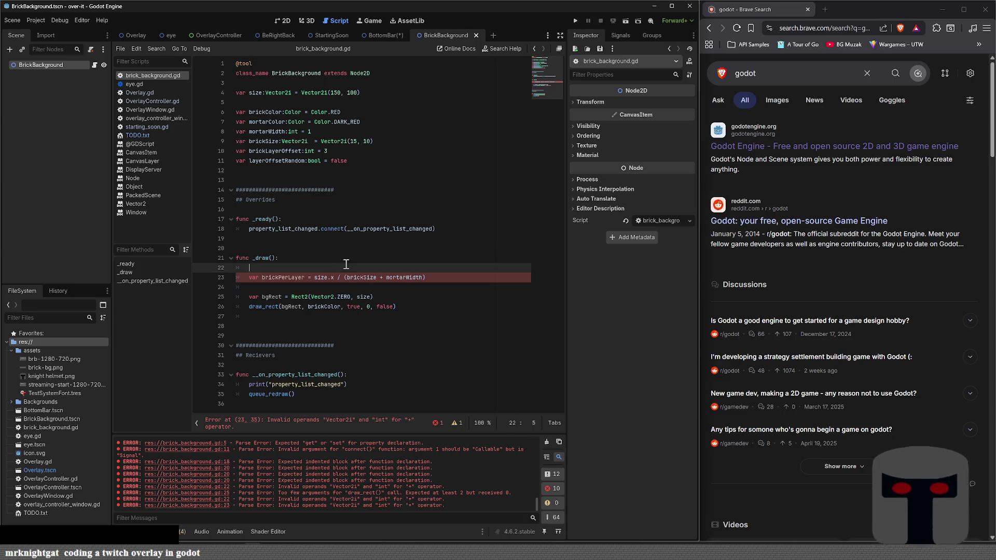
pyautogui.click(428, 280)
pyautogui.click(303, 278)
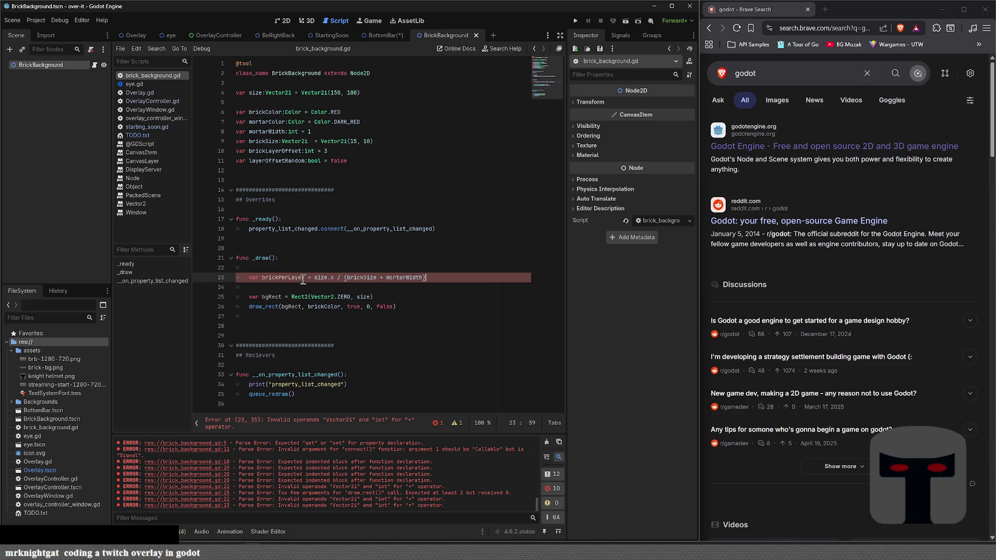
pyautogui.write(':int')
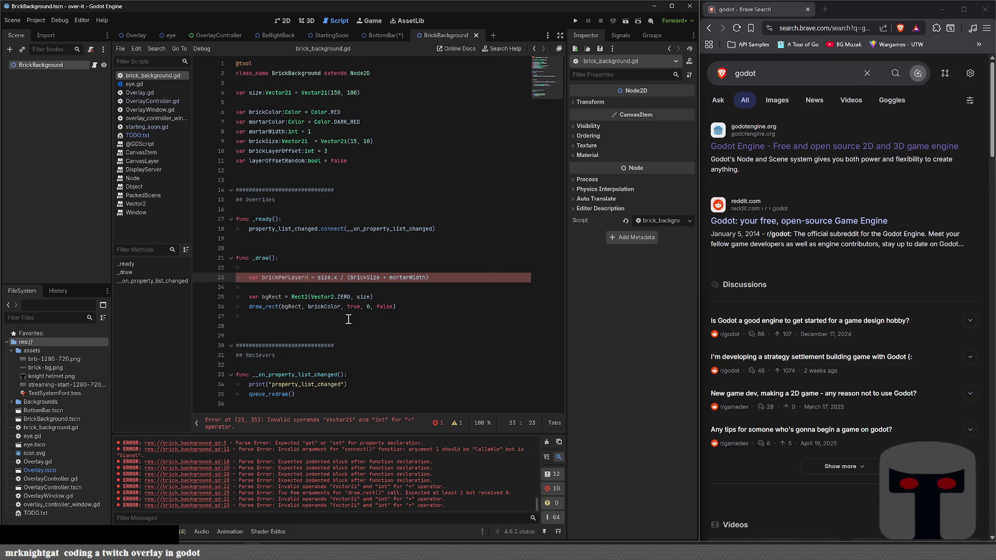
pyautogui.hotkey('ctrl', 's')
# Wrap the brickPerLayer division in floor().
pyautogui.press('Right')
pyautogui.press('Right')
pyautogui.press('Right')
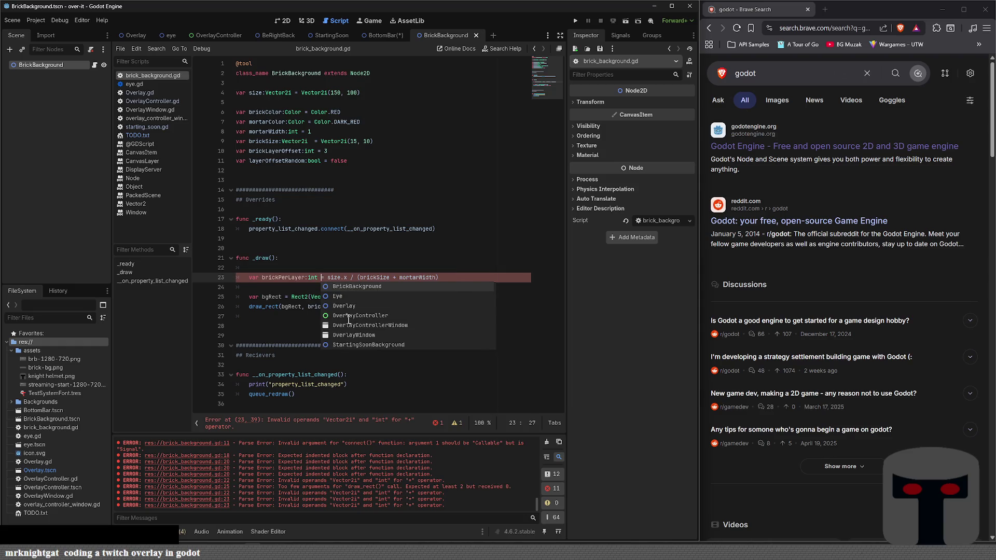
pyautogui.write('c')
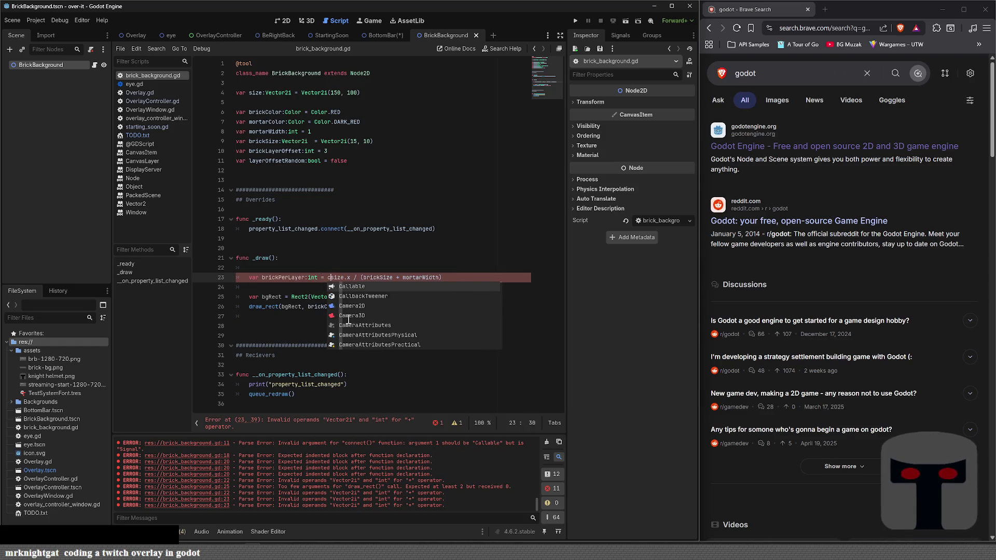
pyautogui.press('BackSpace')
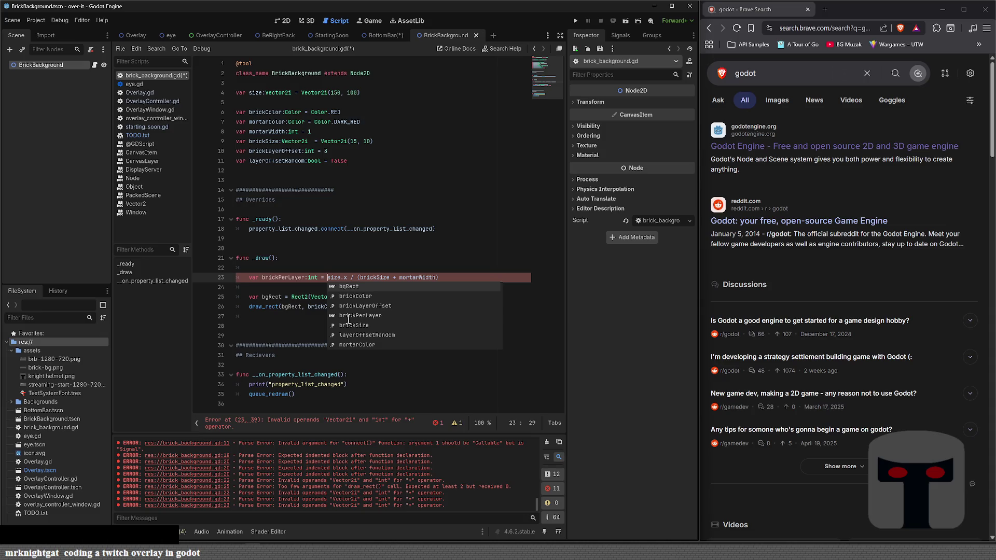
pyautogui.write('floor(')
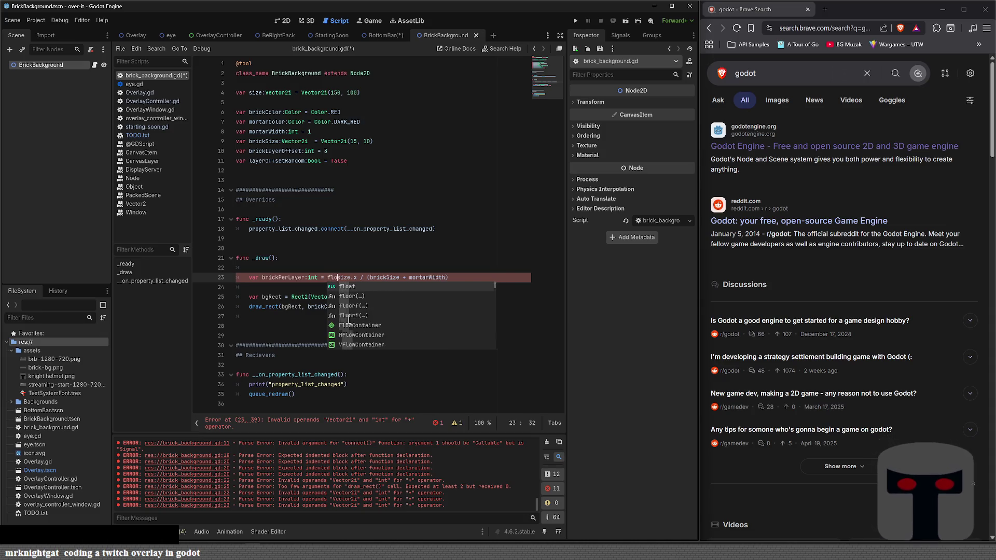
pyautogui.press('End')
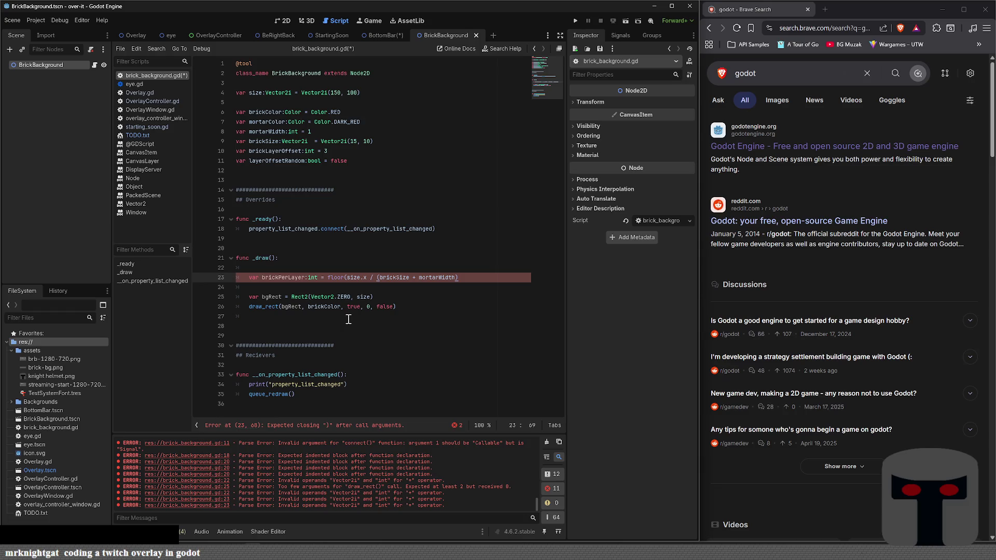
pyautogui.write(')')
pyautogui.hotkey('ctrl', 's')
# Wrap the floor expression in int() and save the script.
pyautogui.press('Up')
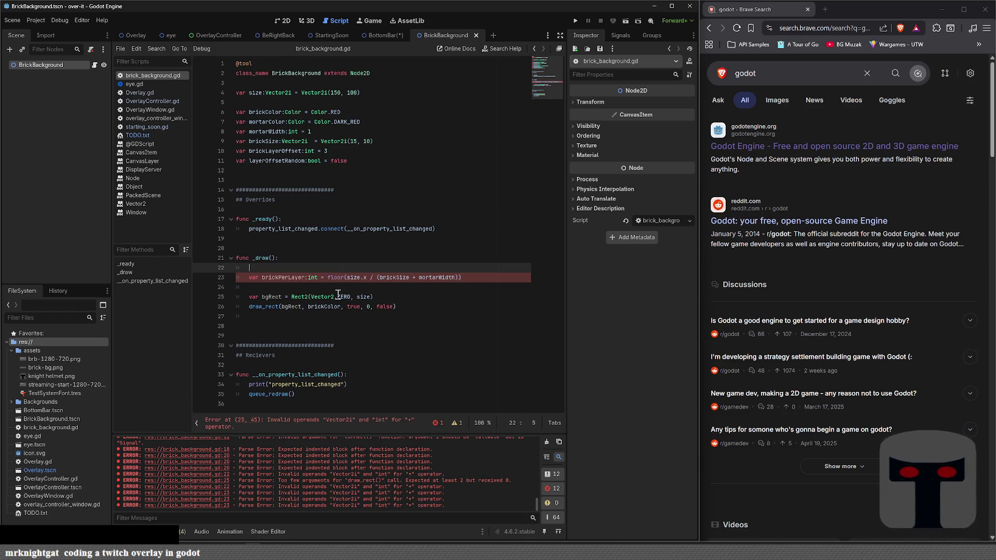
pyautogui.press('Down')
pyautogui.press('Right')
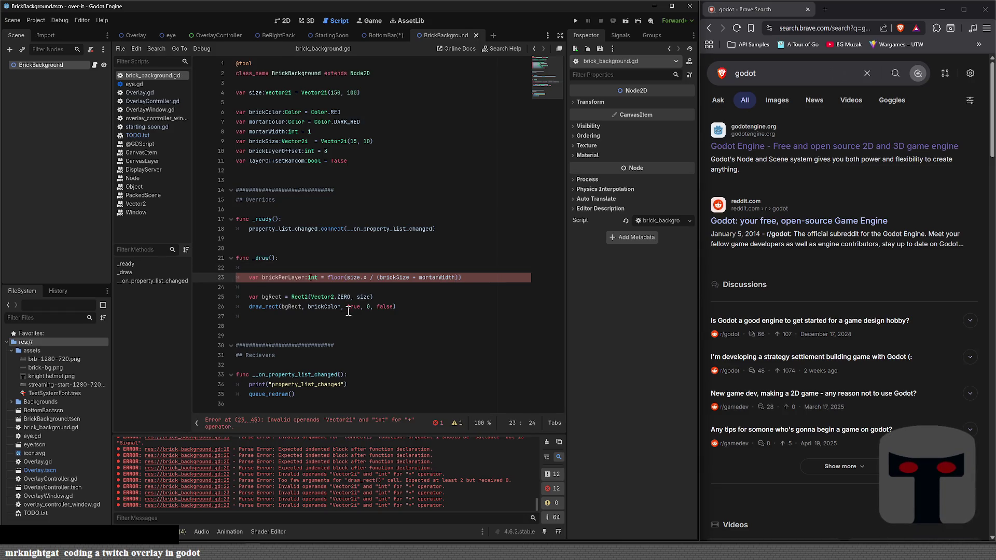
pyautogui.write('int(')
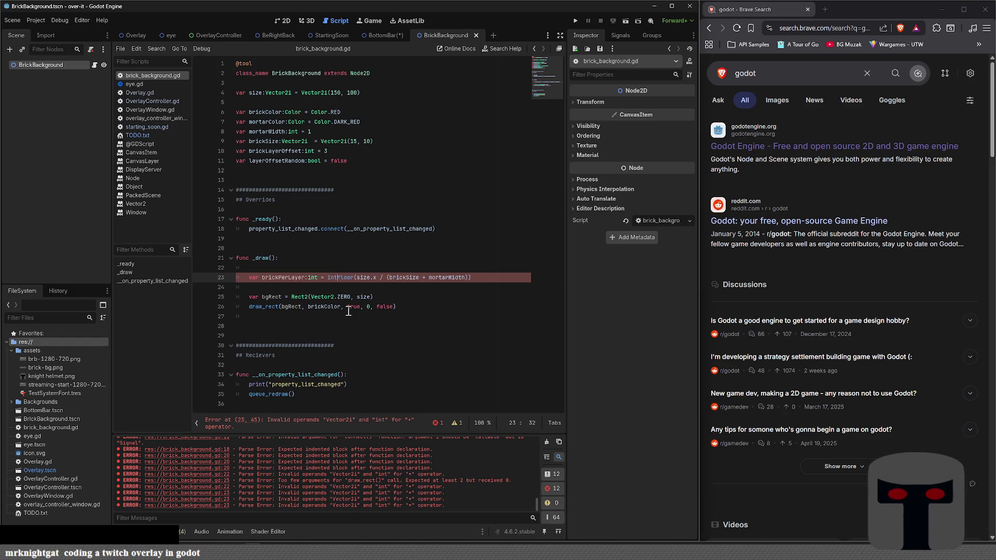
pyautogui.press('End')
pyautogui.write(')')
pyautogui.hotkey('ctrl', 's')
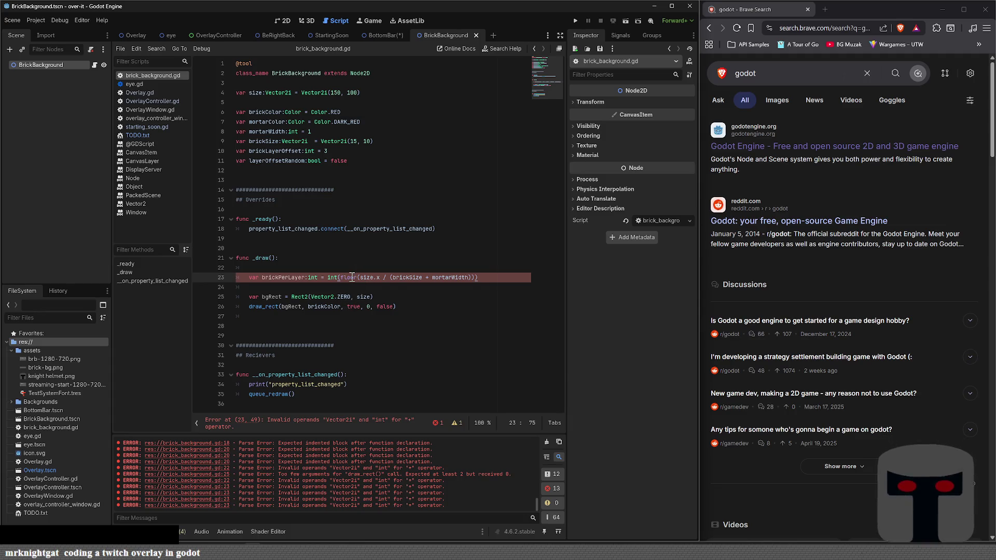
pyautogui.scroll(2, 340, 488)
pyautogui.scroll(3, 339, 477)
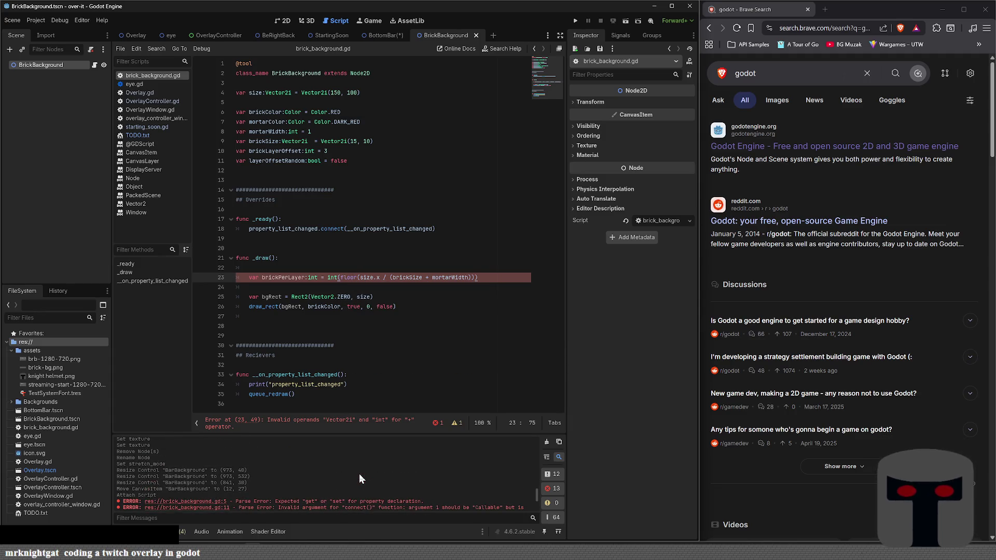
# Jump to the reported script error and test-run the project.
pyautogui.click(221, 493)
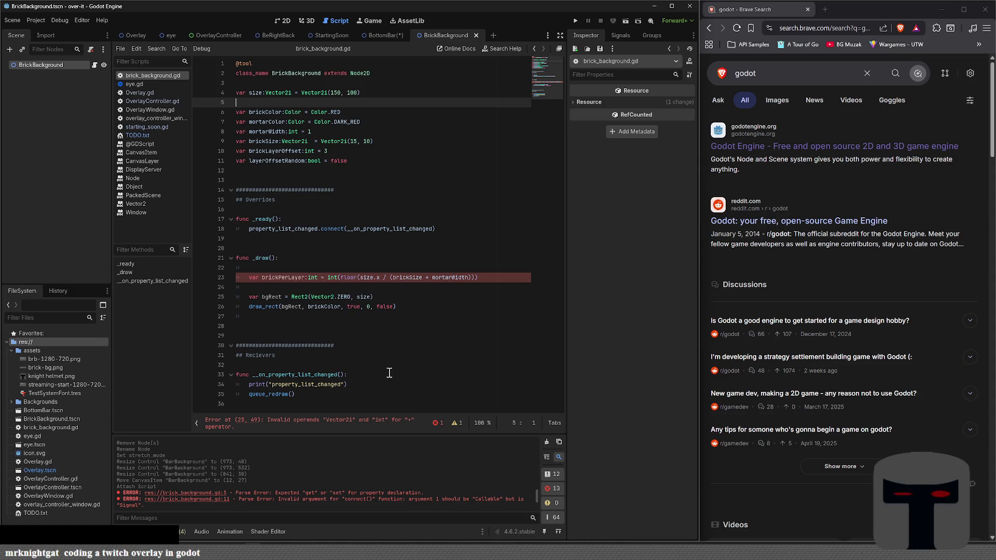
pyautogui.press('F5')
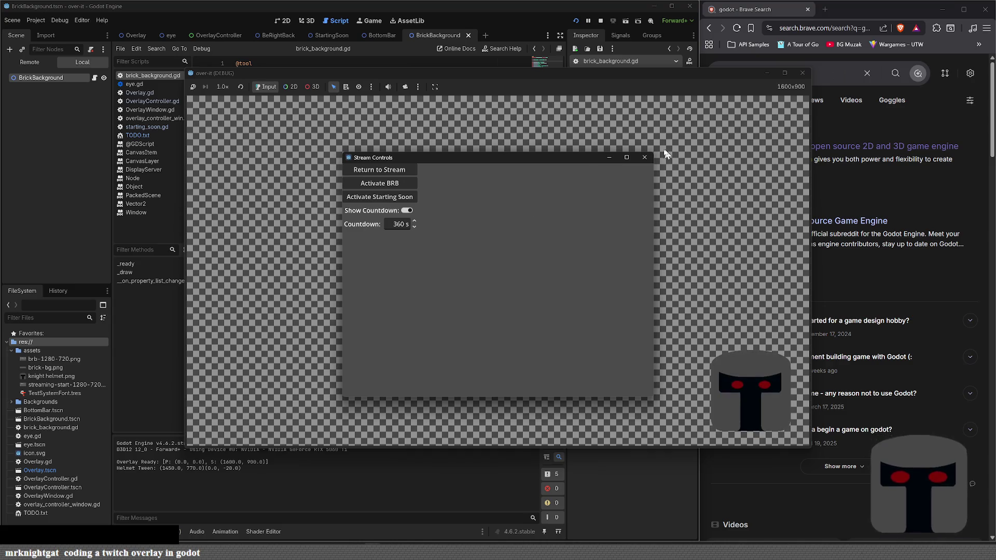
pyautogui.click(643, 158)
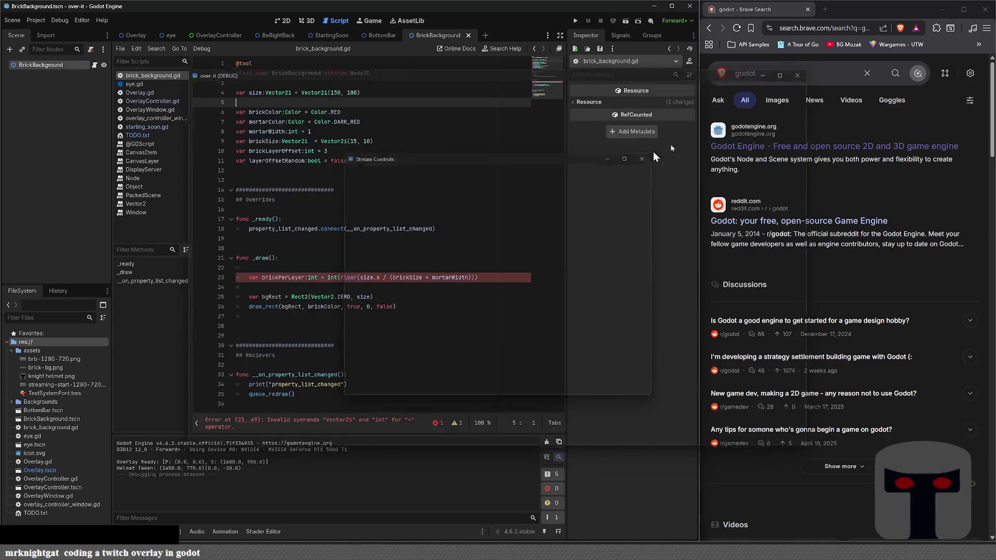
# Set BrickBackground.tscn as the project's main scene.
pyautogui.rightClick(57, 66)
pyautogui.press('Escape')
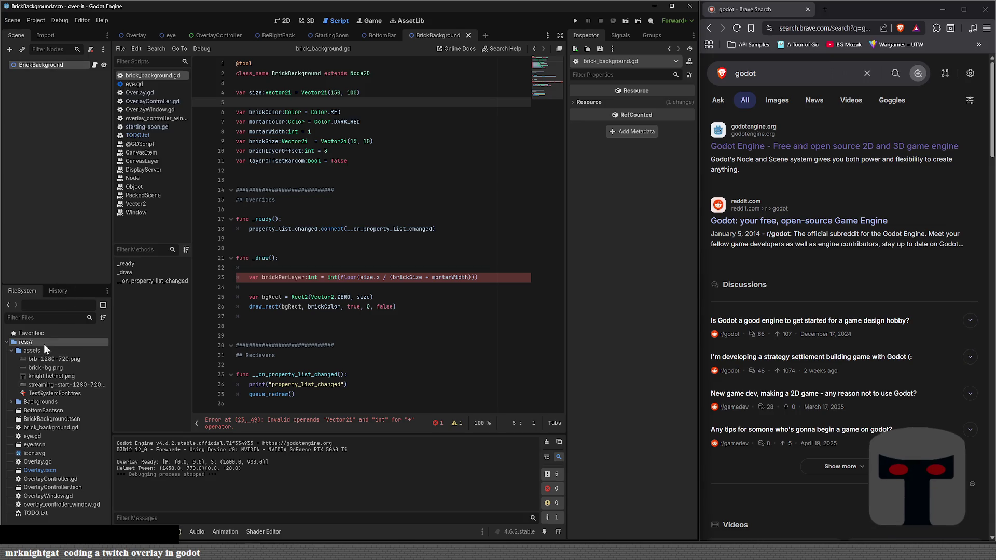
pyautogui.rightClick(48, 421)
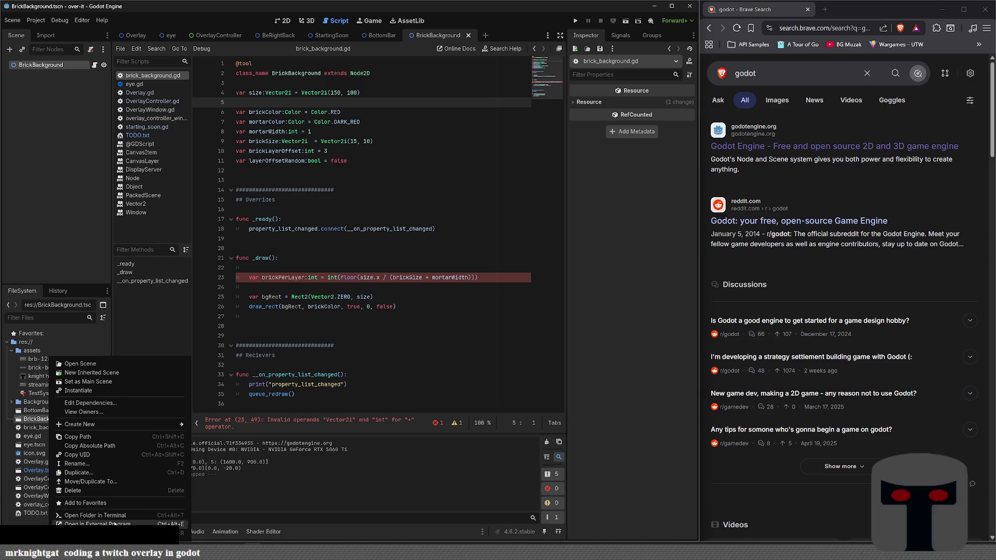
pyautogui.click(122, 381)
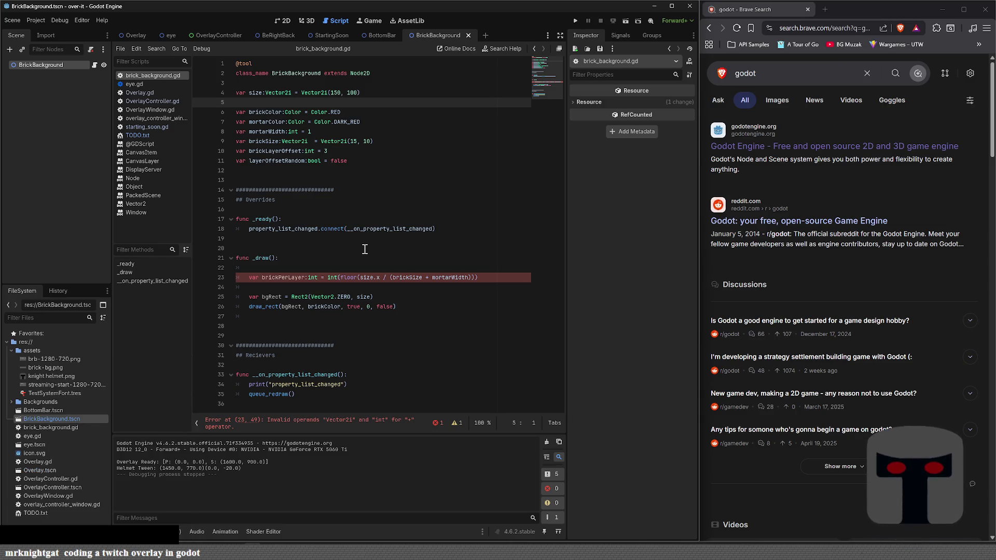
# Run the new main scene, which stops on line 23's Vector2i-plus-int error.
pyautogui.click(365, 249)
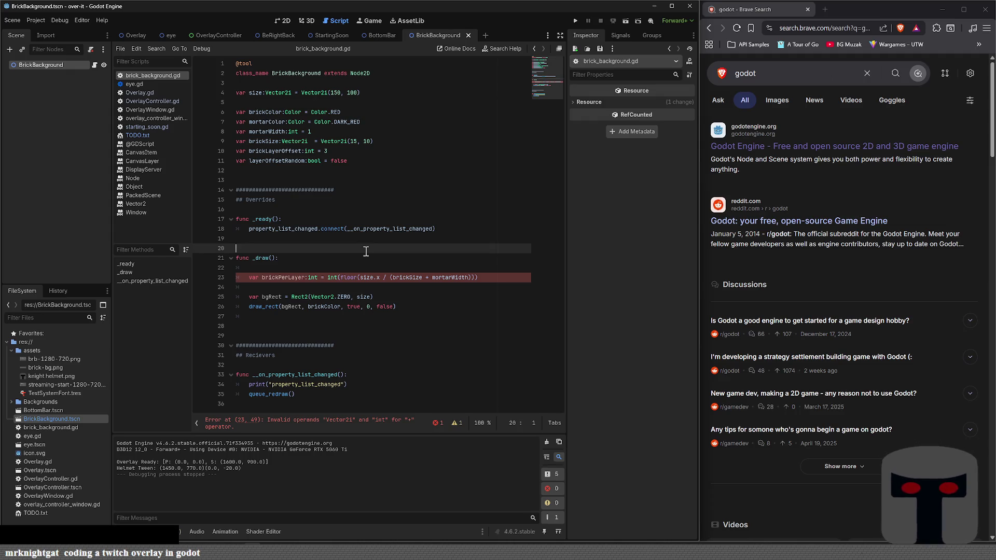
pyautogui.press('F5')
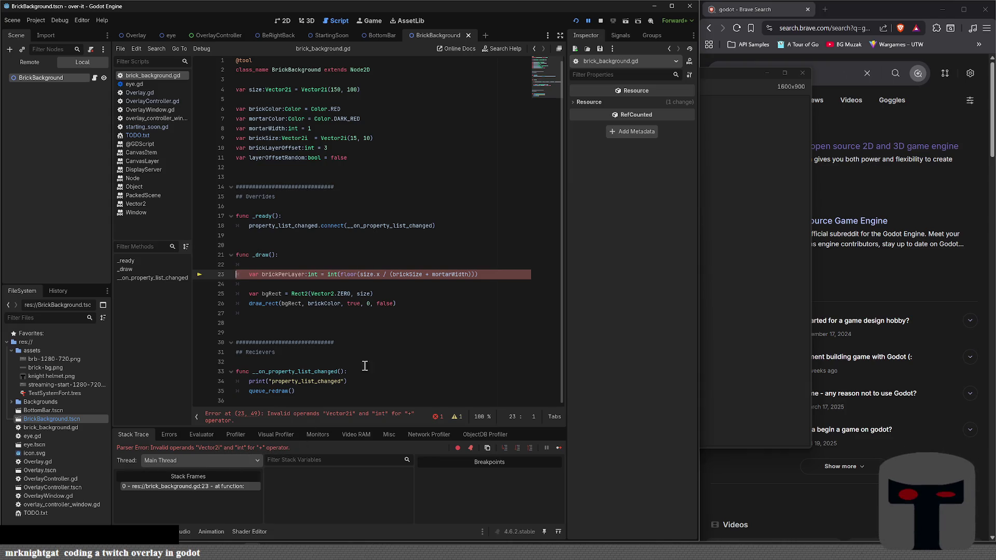
pyautogui.click(409, 276)
pyautogui.press('Right')
pyautogui.press('Right')
pyautogui.press('Right')
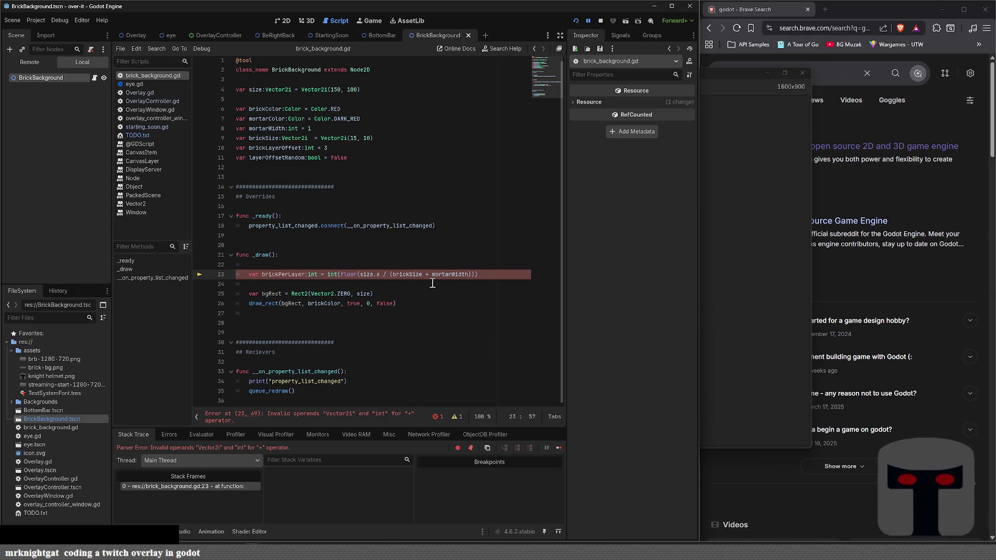
# Change the divisor to brickSize.x + mortarWidth, save, and test-run the scene.
pyautogui.write('.x')
pyautogui.hotkey('ctrl', 's')
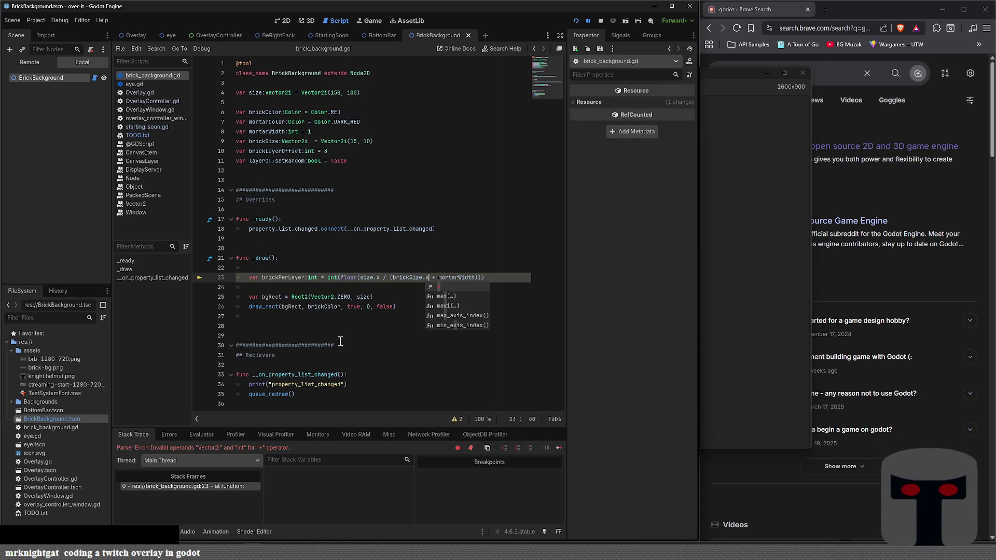
pyautogui.click(349, 330)
pyautogui.press('F6')
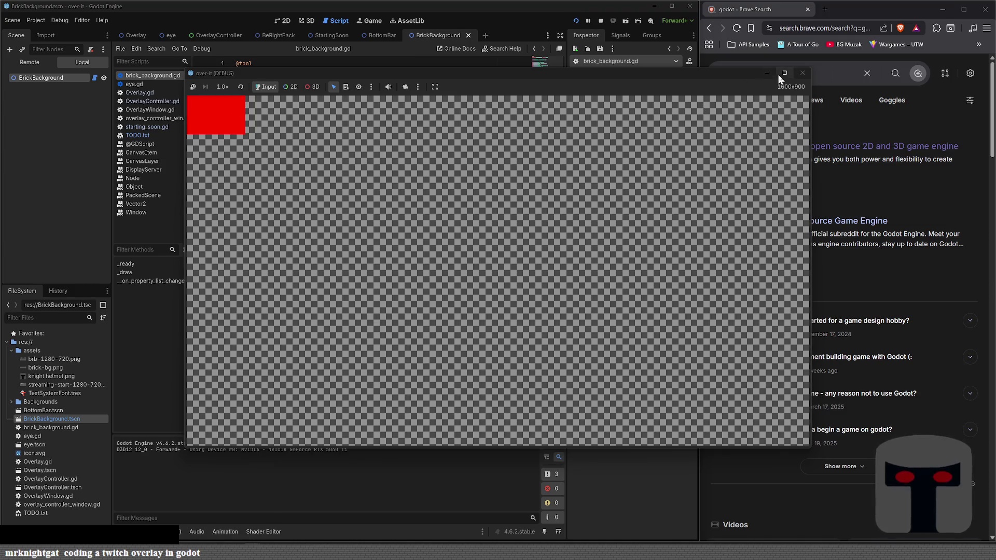
pyautogui.click(802, 73)
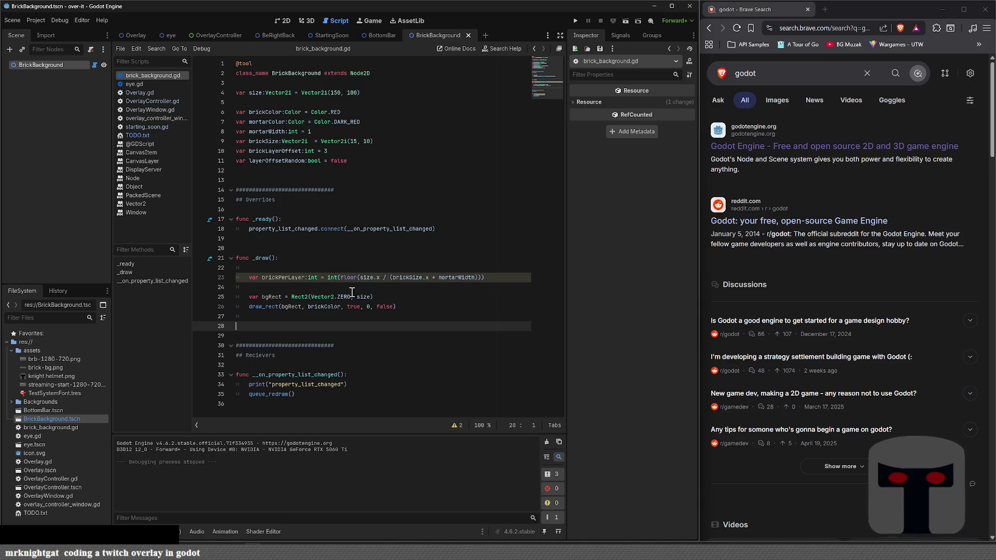
# Try other default size values on line 4, rerunning the project to compare.
pyautogui.click(333, 94)
pyautogui.press('F5')
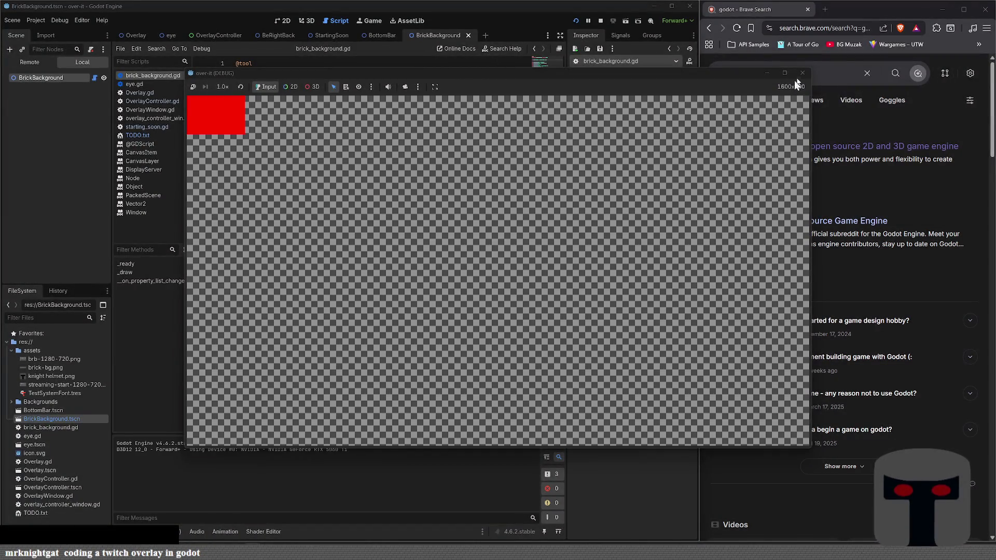
pyautogui.click(801, 72)
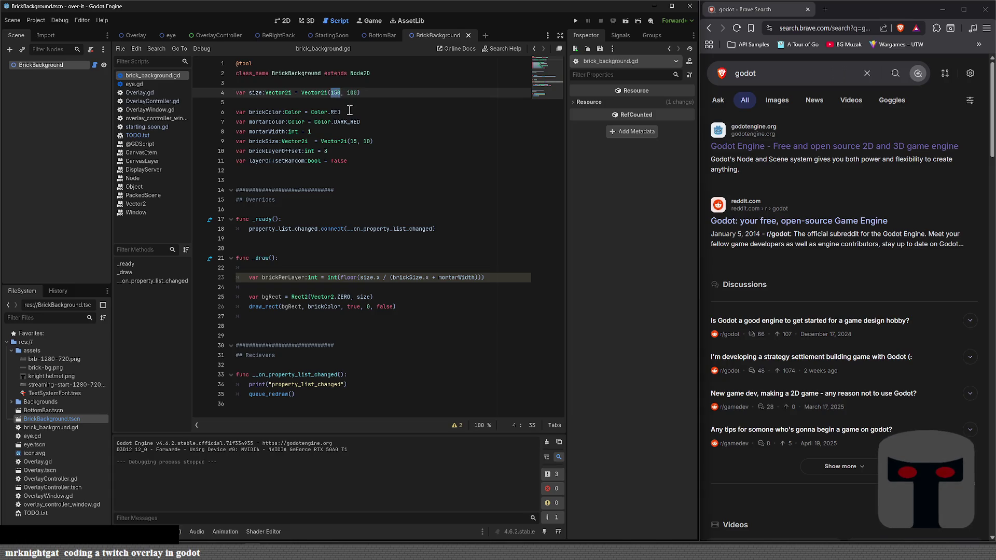
pyautogui.write('1599')
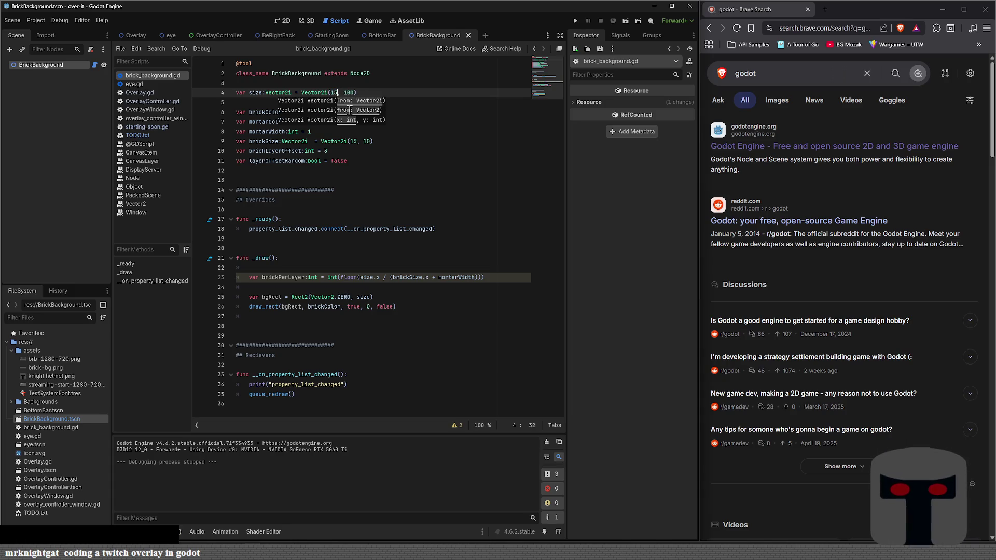
pyautogui.hotkey('shift', 'Left')
pyautogui.hotkey('shift', 'Left')
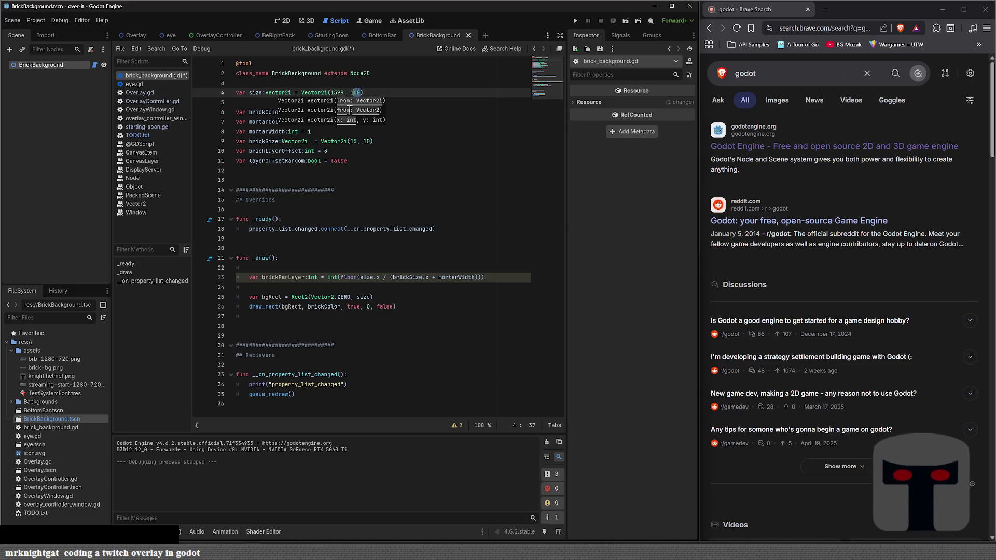
pyautogui.press('F5')
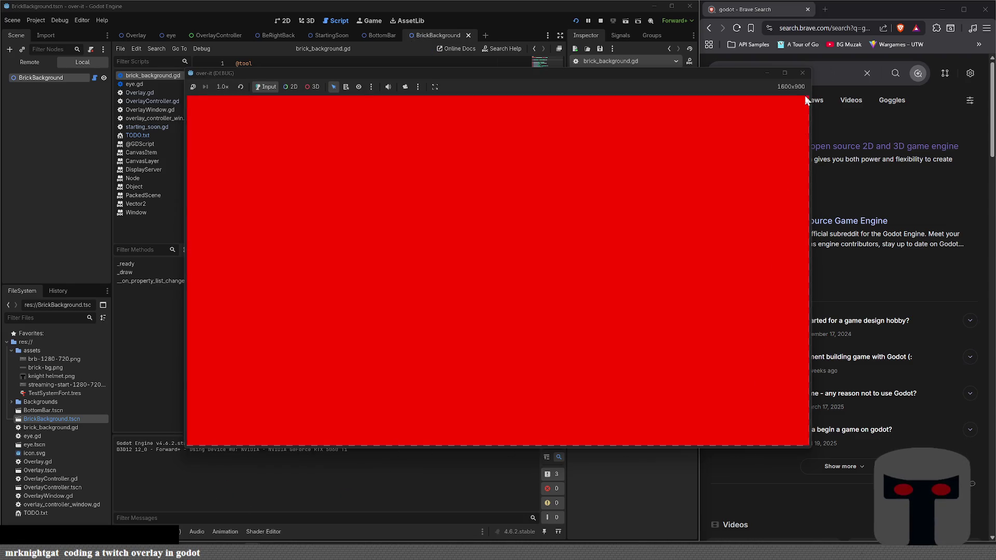
pyautogui.click(802, 72)
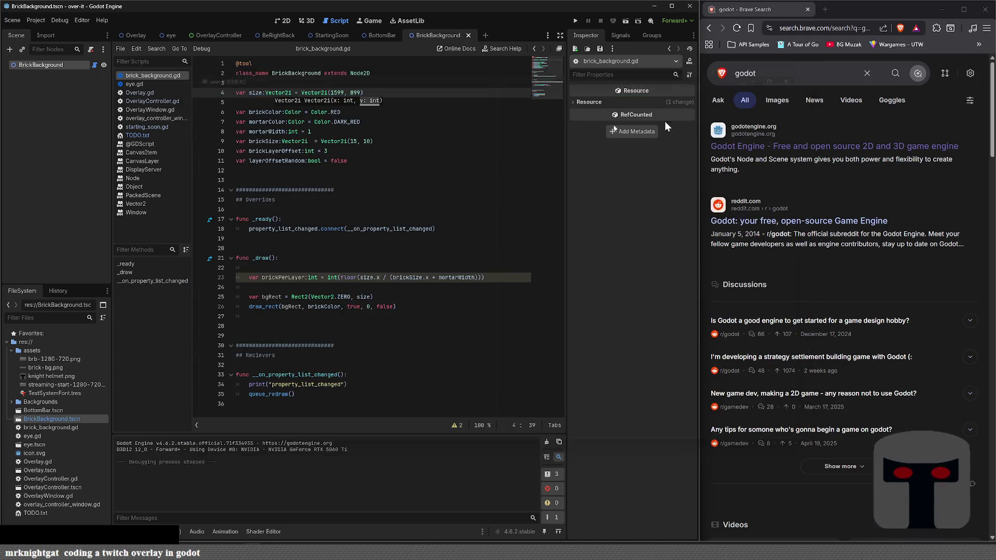
# Set the default size to Vector2i(150, 50) and run to check the rectangle.
pyautogui.hotkey('ctrl', 'z')
pyautogui.hotkey('ctrl', 'z')
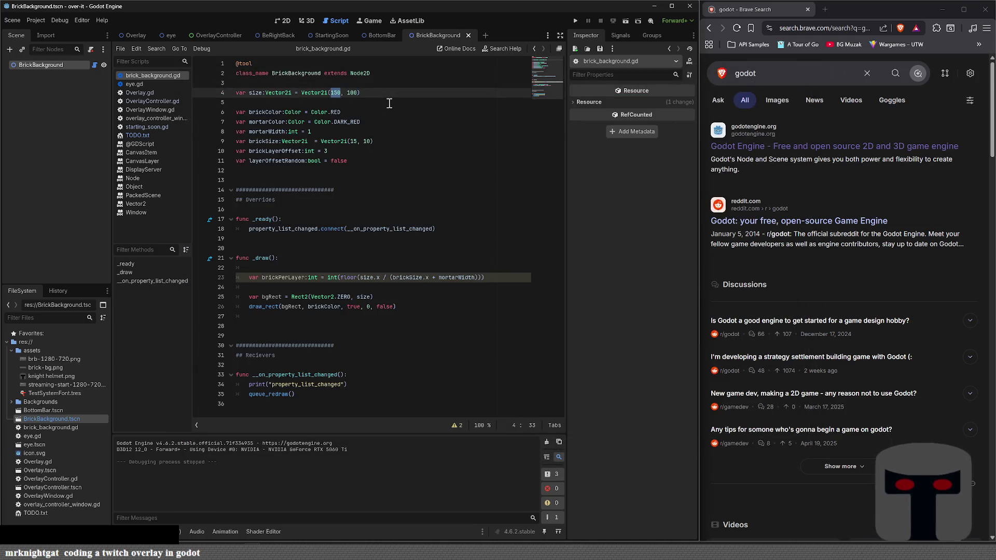
pyautogui.doubleClick(354, 92)
pyautogui.write('50')
pyautogui.press('F6')
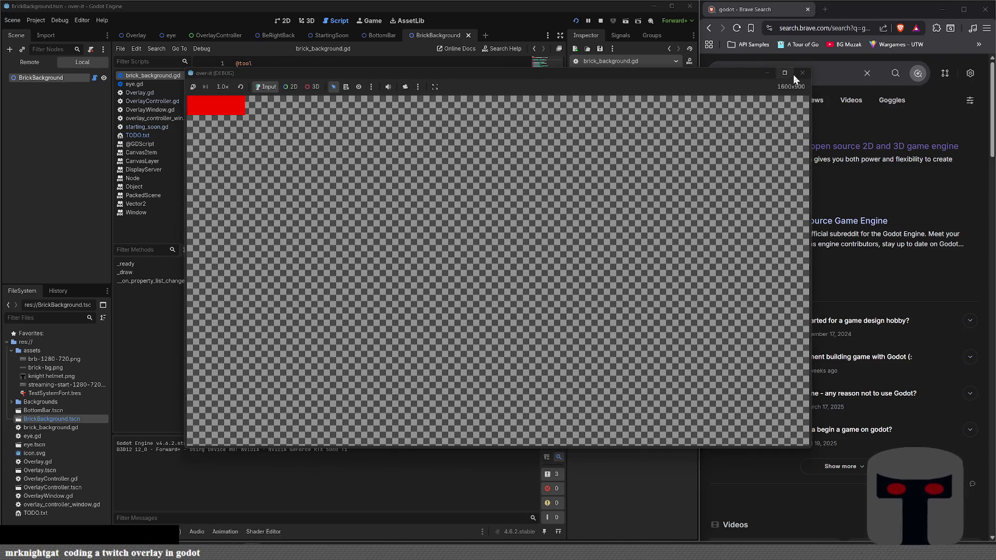
pyautogui.click(801, 73)
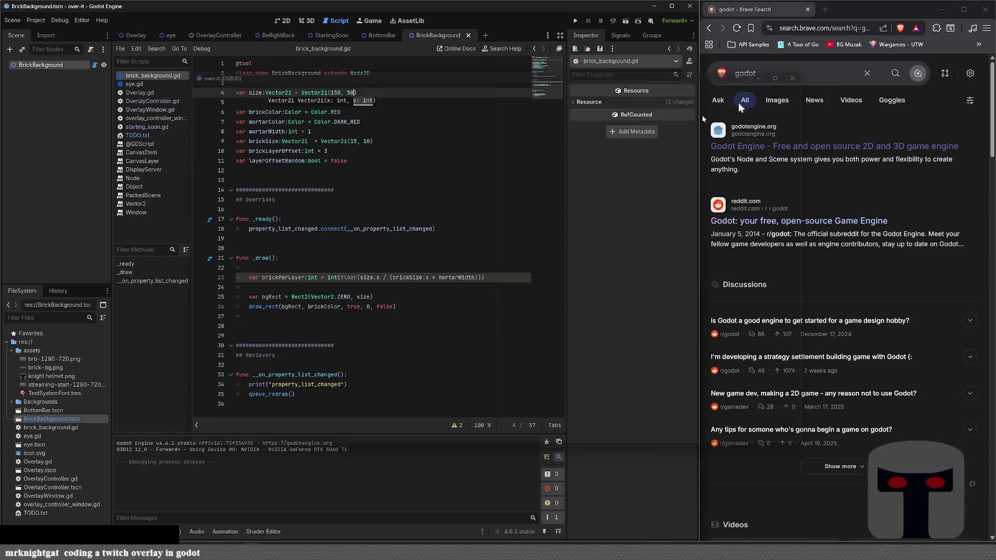
pyautogui.click(330, 319)
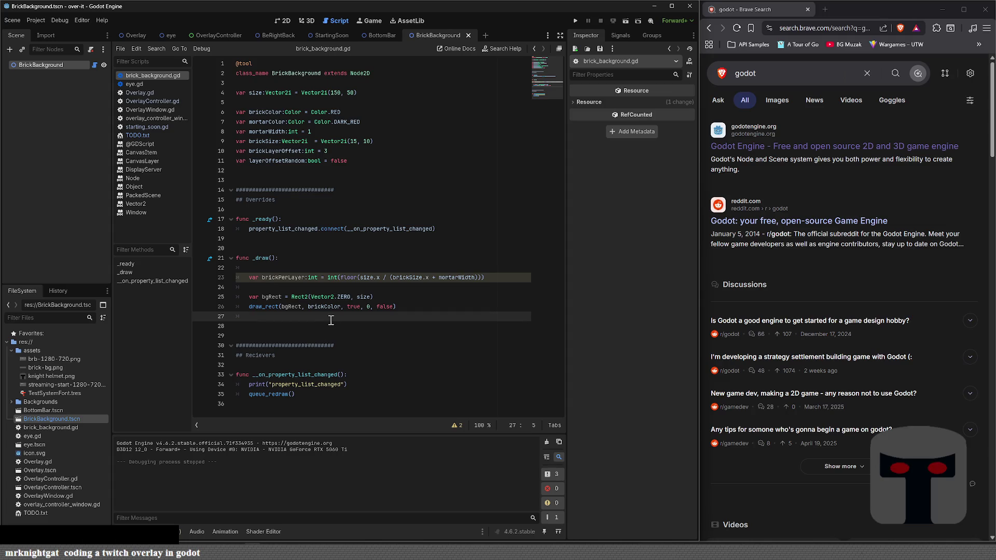
pyautogui.press('Up')
pyautogui.press('Up')
pyautogui.press('Up')
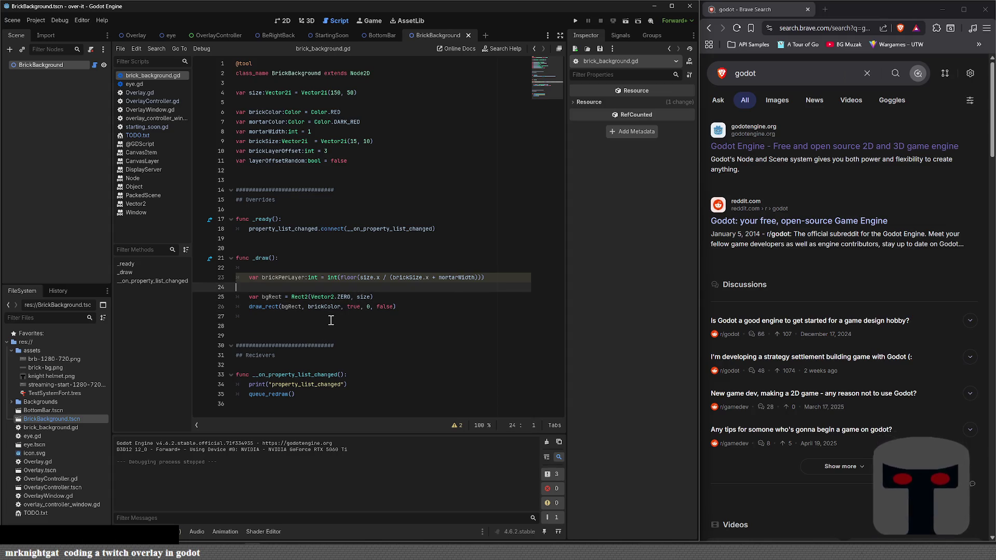
pyautogui.press('BackSpace')
pyautogui.press('Down')
pyautogui.press('Down')
pyautogui.press('Down')
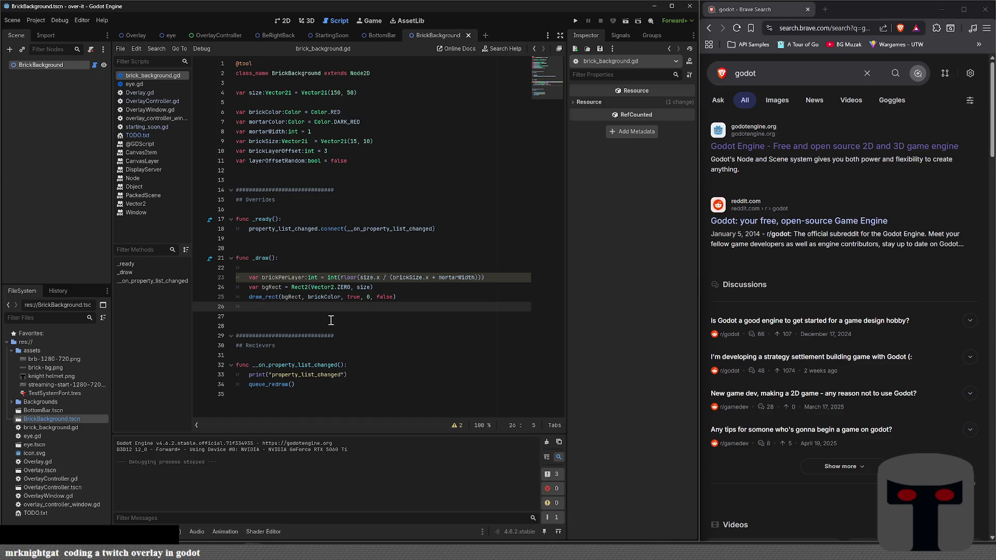
pyautogui.press('Return')
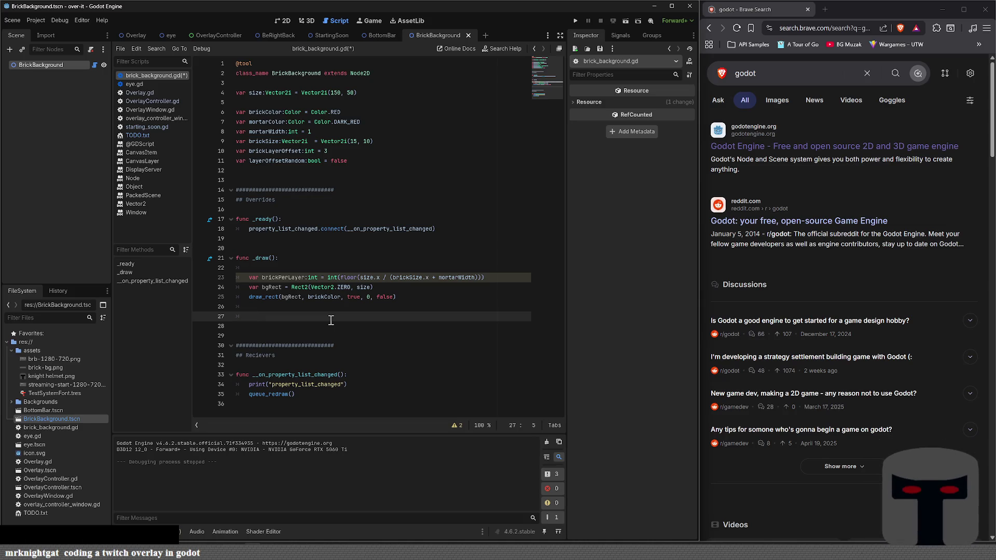
pyautogui.write('draw')
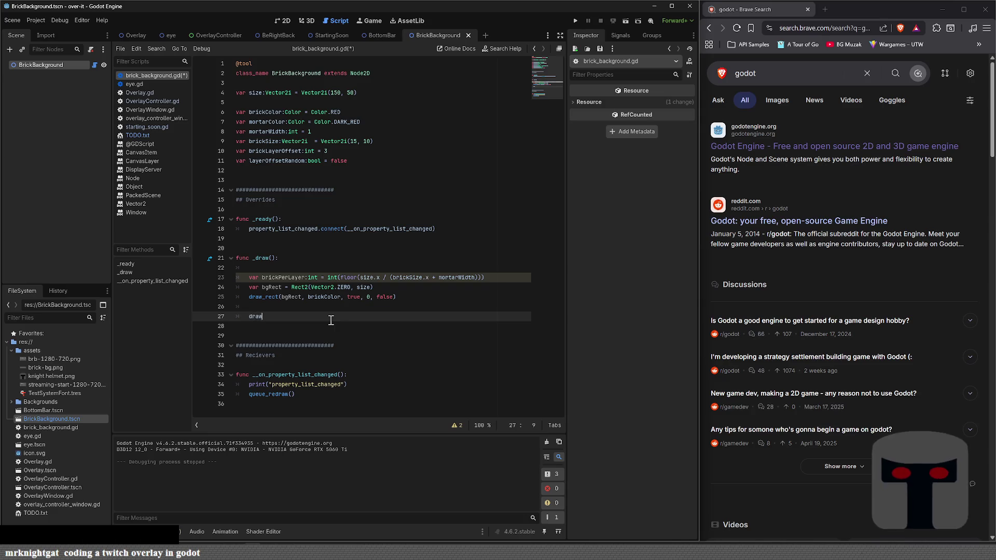
pyautogui.write('_lines')
pyautogui.press('BackSpace')
pyautogui.press('BackSpace')
pyautogui.press('BackSpace')
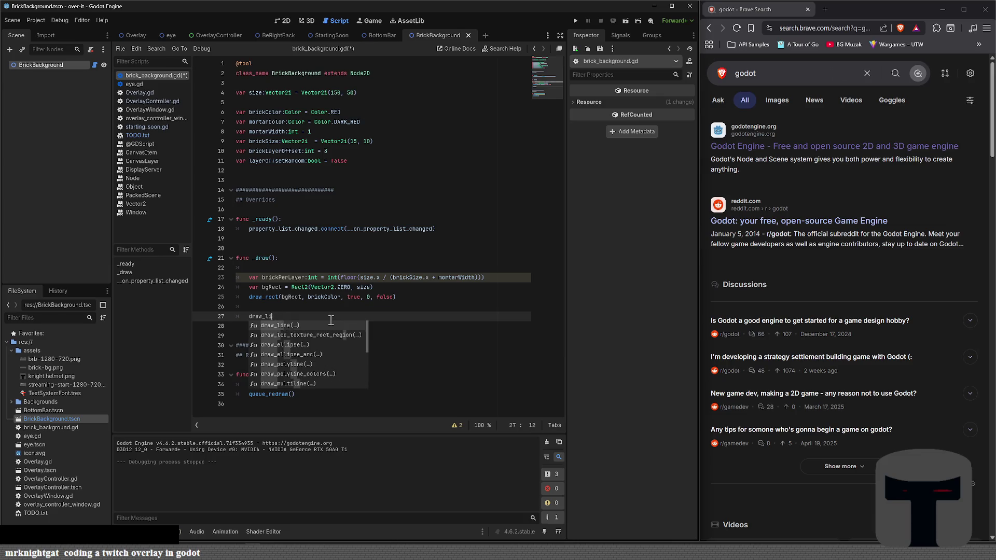
pyautogui.write('lines')
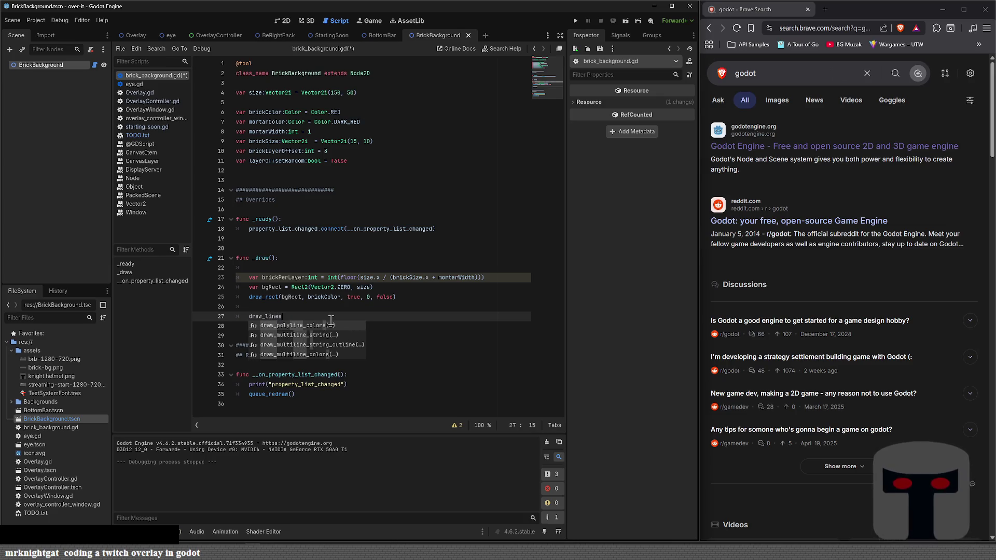
pyautogui.press('BackSpace')
pyautogui.press('BackSpace')
pyautogui.press('BackSpace')
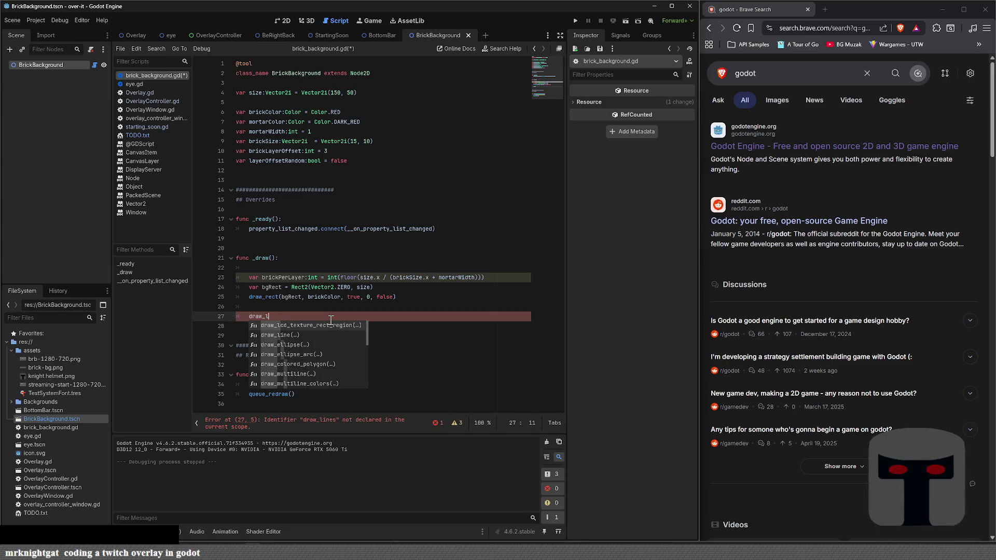
pyautogui.write('aw_multi')
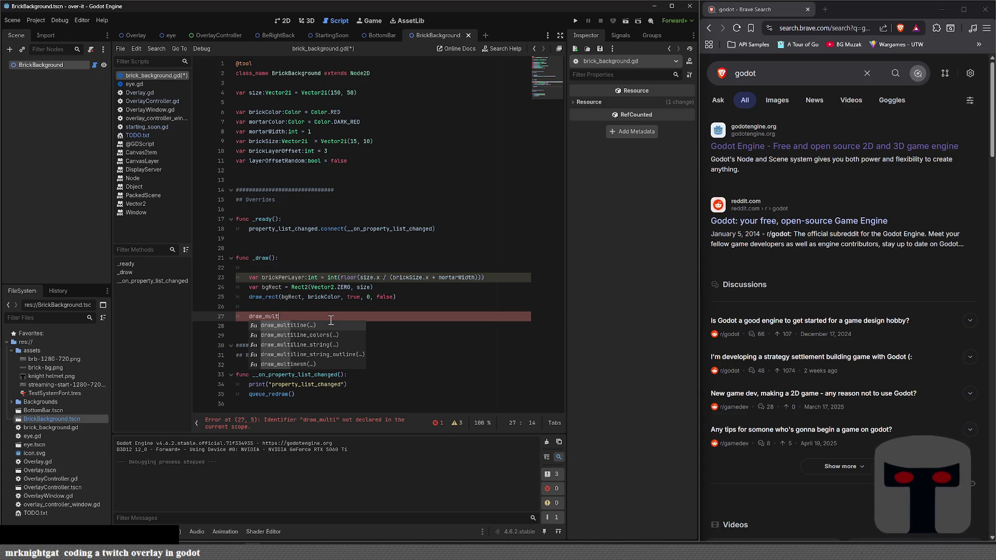
pyautogui.press('BackSpace')
pyautogui.press('BackSpace')
pyautogui.press('BackSpace')
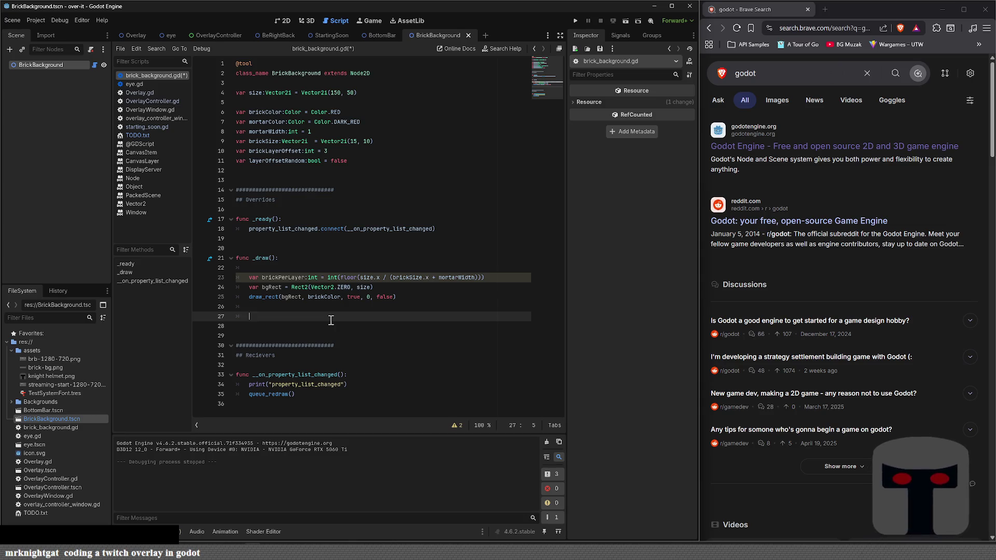
# Type the range note '0 -> size.y' on line 27 and save.
pyautogui.write('-> ')
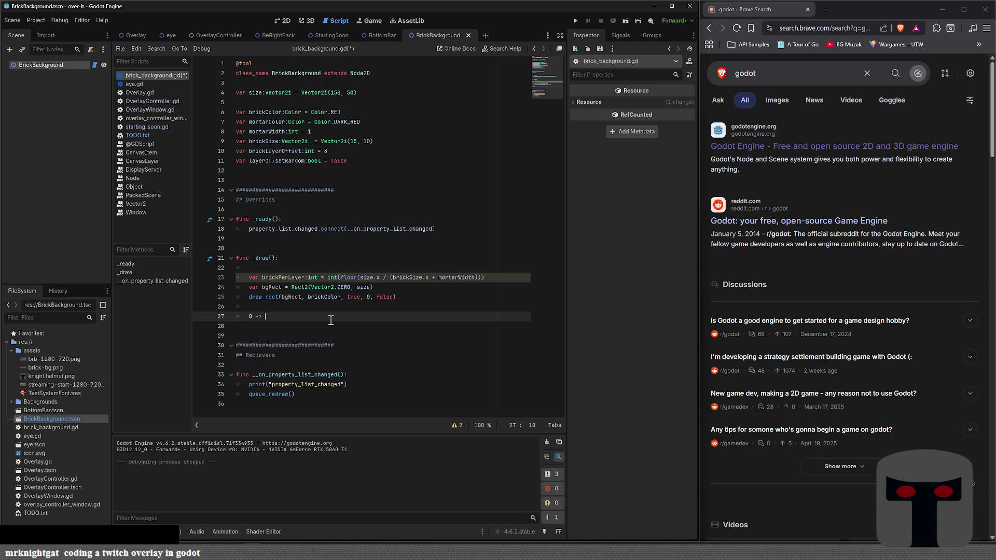
pyautogui.write('size.x')
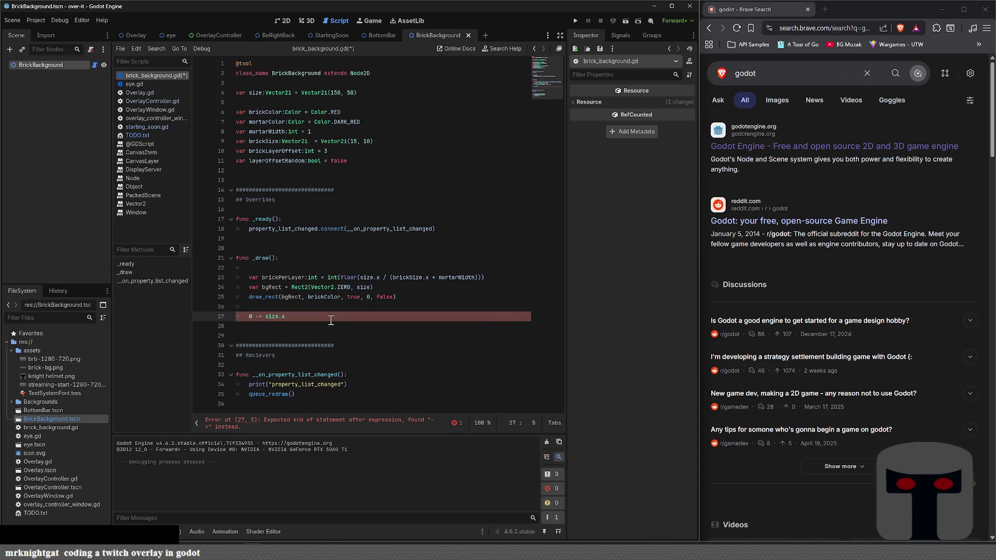
pyautogui.press('Right')
pyautogui.press('Right')
pyautogui.press('Right')
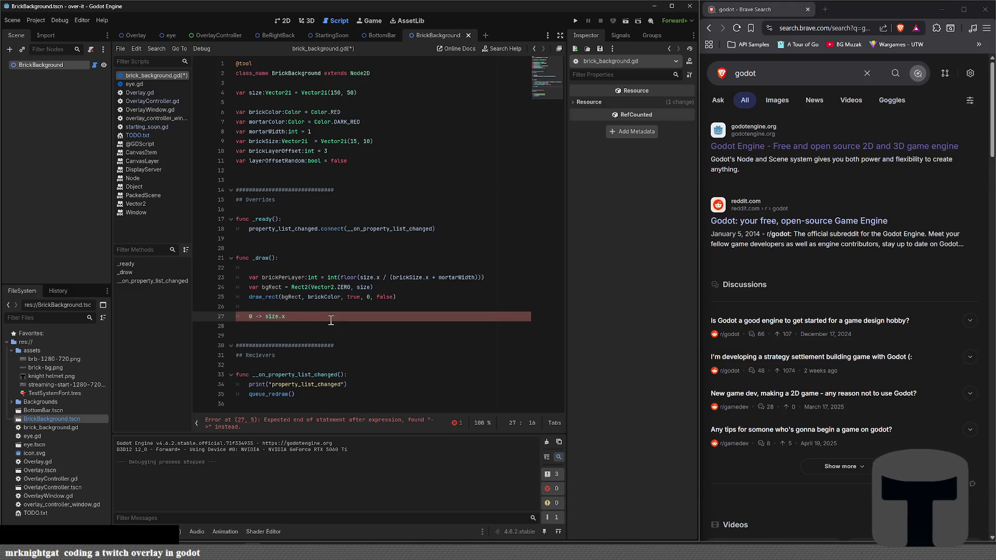
pyautogui.write('y')
pyautogui.hotkey('ctrl', 's')
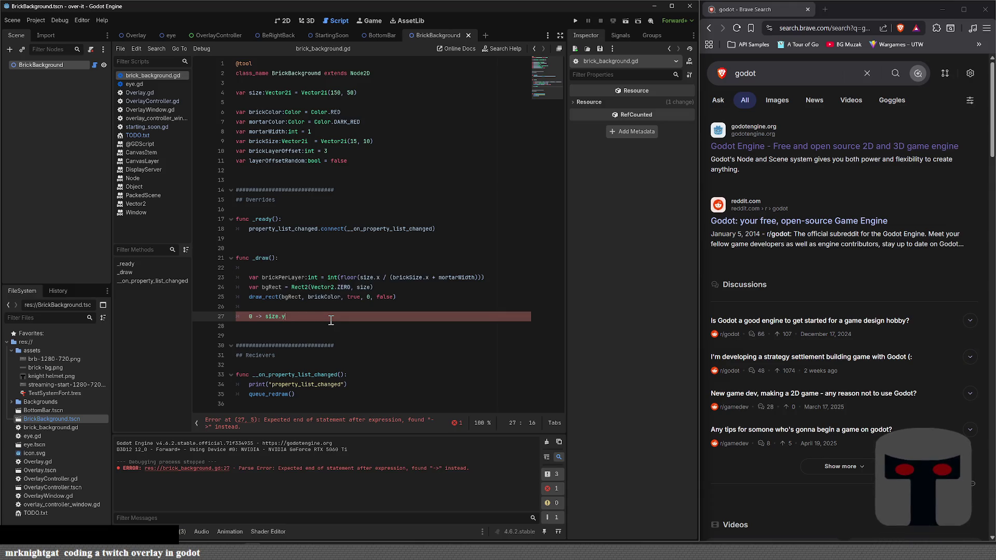
pyautogui.press('Down')
pyautogui.press('BackSpace')
pyautogui.press('Tab')
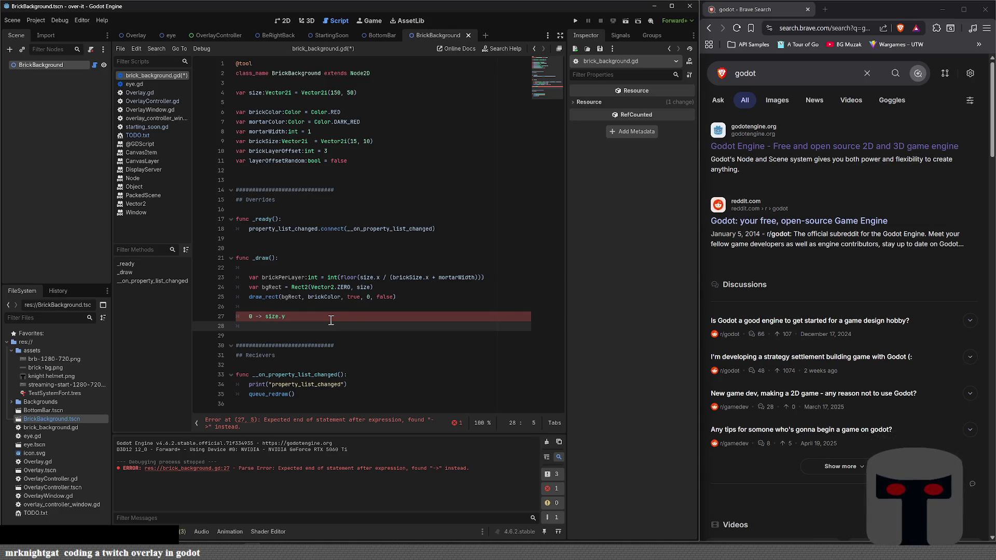
# Insert two blank lines above the range note for the upcoming loop.
pyautogui.press('Up')
pyautogui.press('Up')
pyautogui.press('Return')
pyautogui.press('Return')
pyautogui.press('Up')
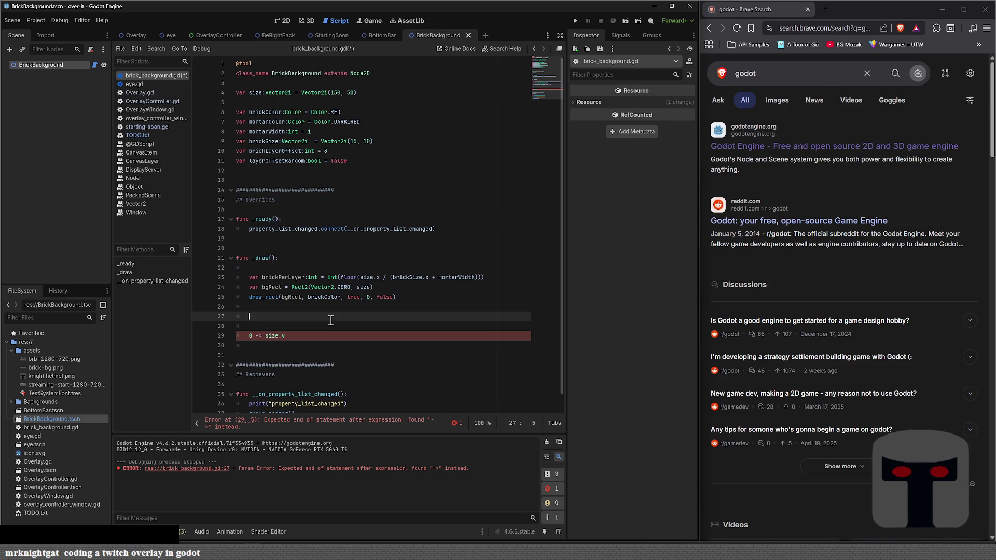
pyautogui.press('BackSpace')
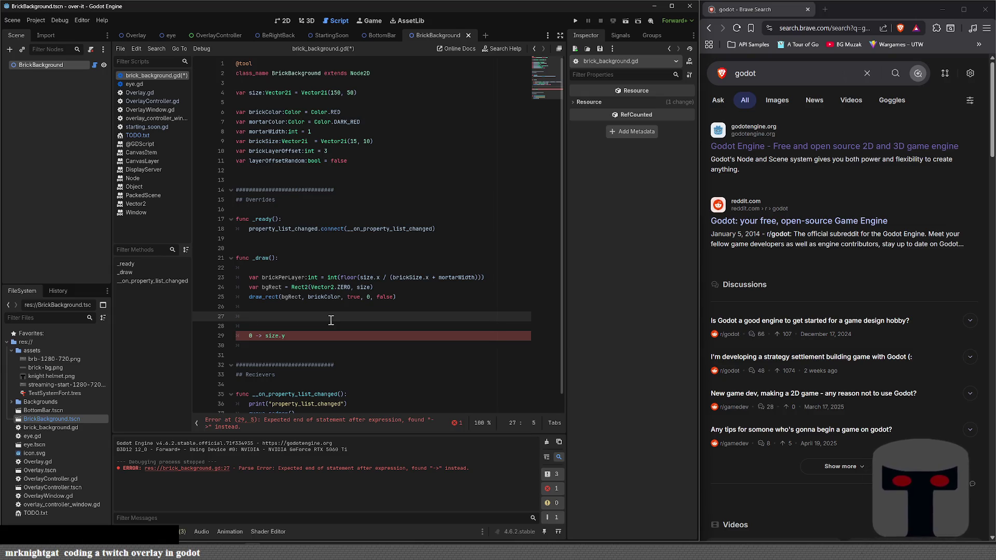
# Declare var start_y = 0 on line 27 of _draw.
pyautogui.write('start')
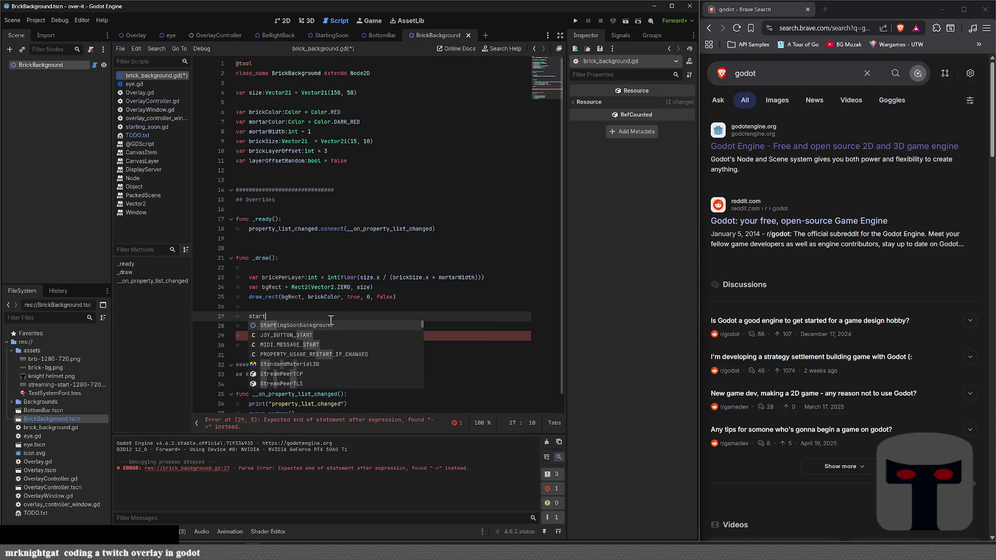
pyautogui.write('_y')
pyautogui.press('Home')
pyautogui.write('var')
pyautogui.press('End')
pyautogui.write('= -')
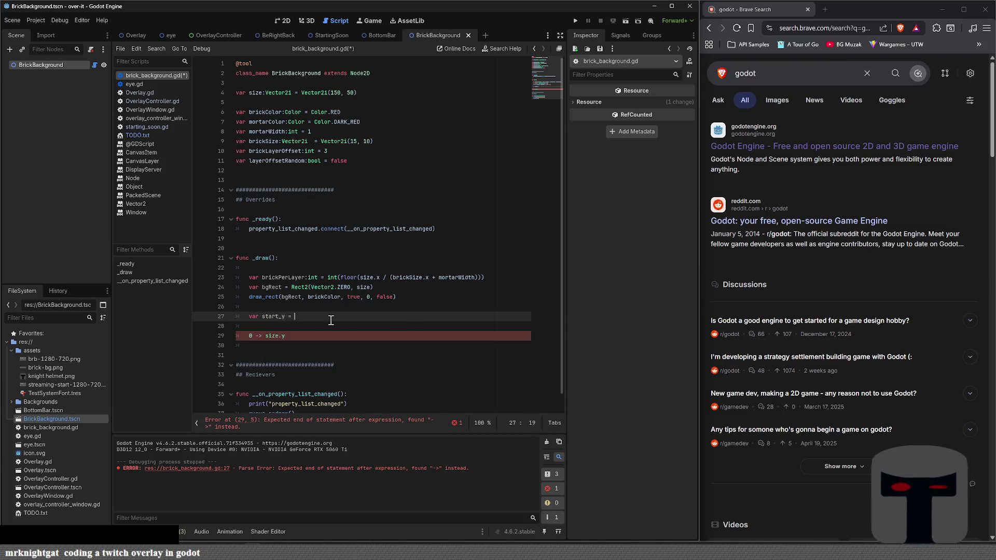
pyautogui.write('0')
pyautogui.press('Return')
# Write the loop header while start_y < size.y: below it.
pyautogui.write('while')
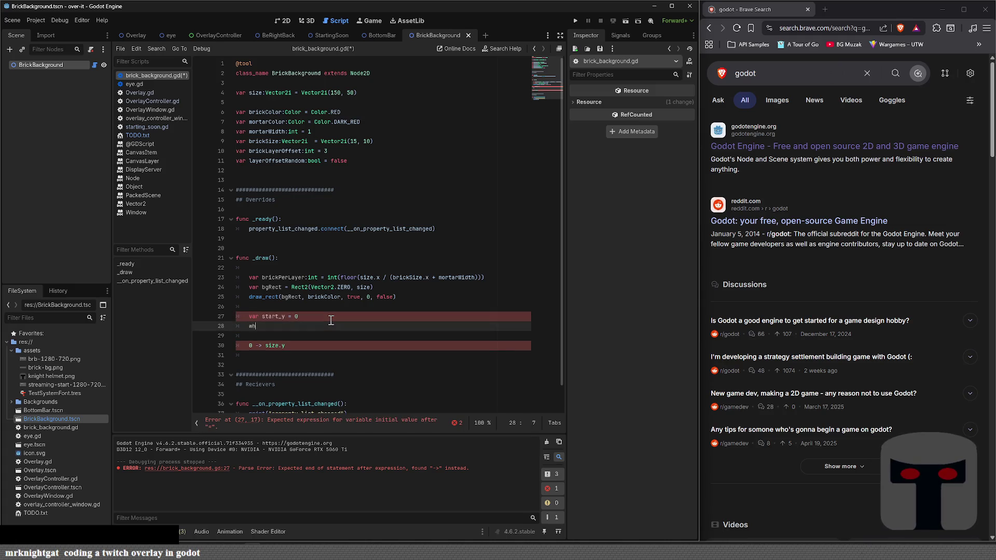
pyautogui.write(' start_y <')
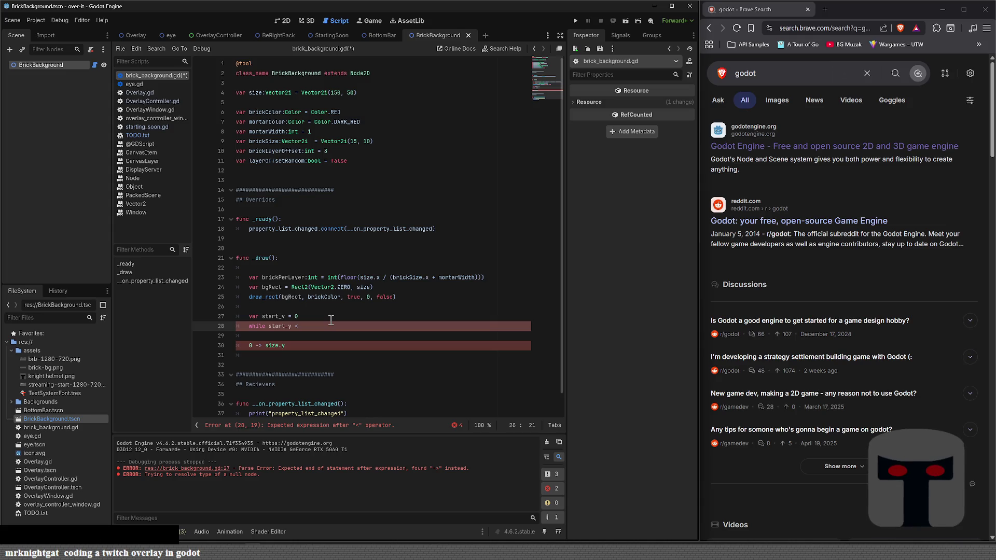
pyautogui.write('size.y')
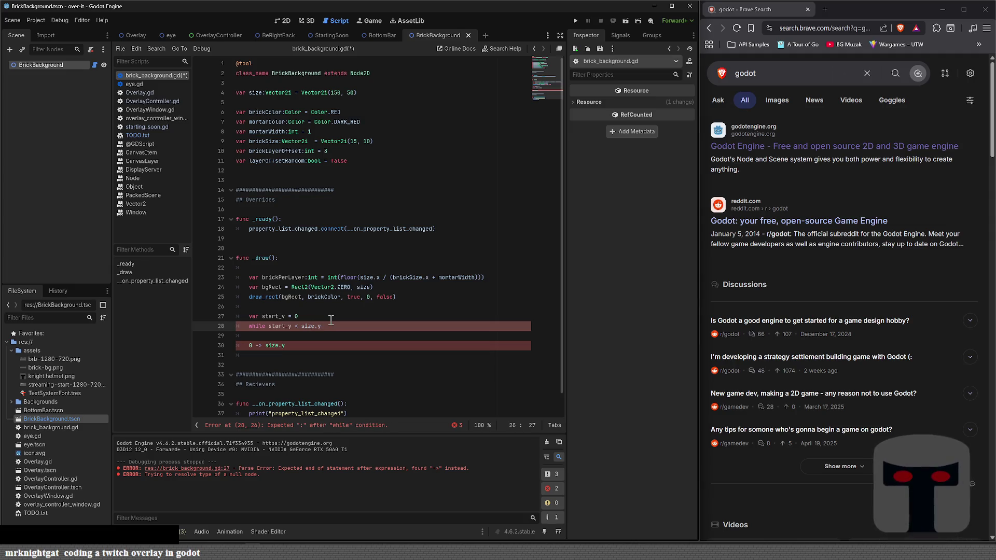
pyautogui.press('Down')
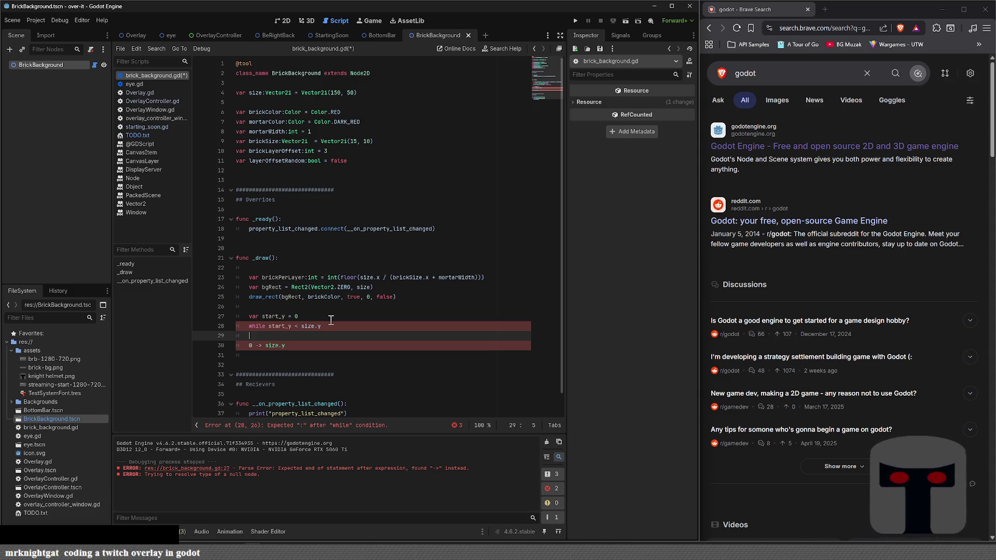
pyautogui.press('Up')
pyautogui.press('End')
pyautogui.write(':')
pyautogui.press('Down')
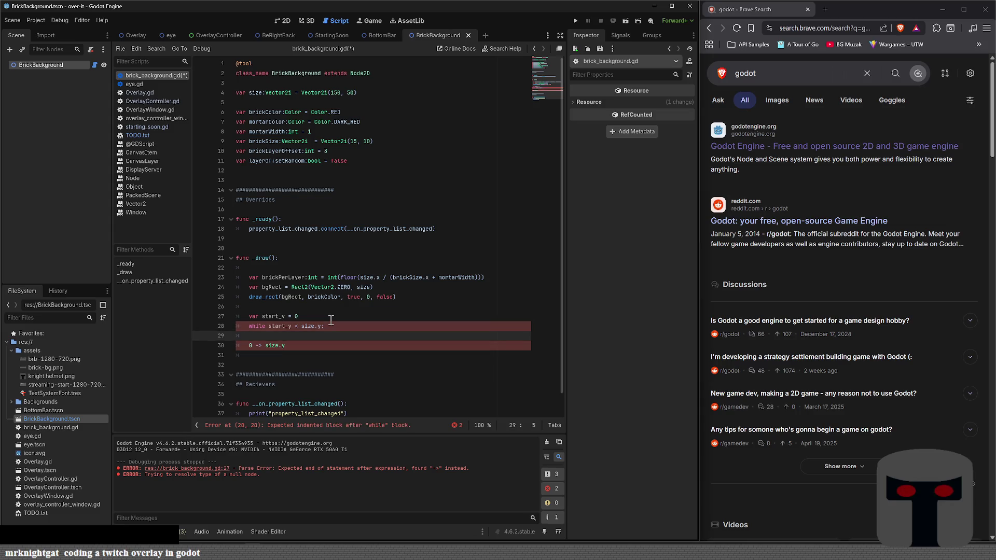
pyautogui.press('Up')
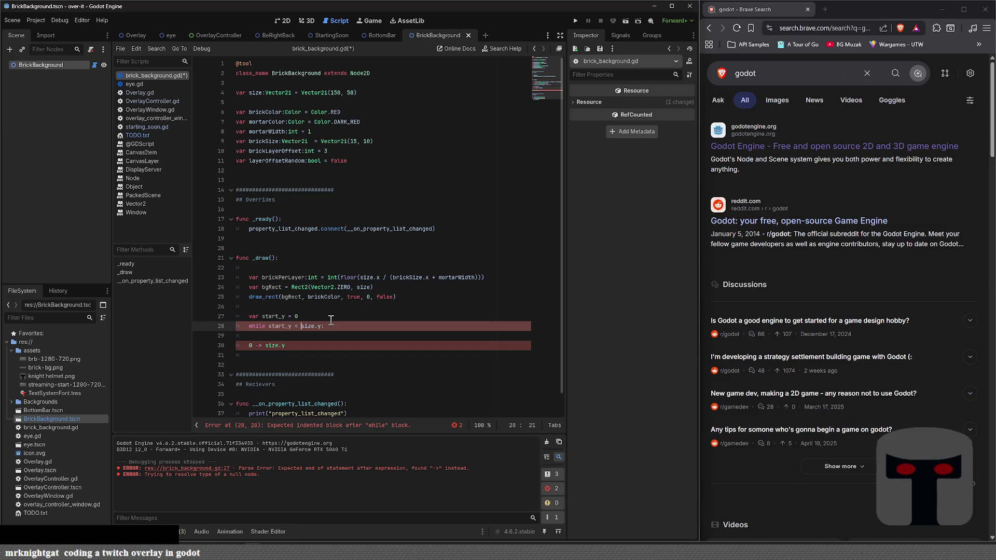
# Initialise start_y to size.y instead of 0.
pyautogui.press('Left')
pyautogui.press('Left')
pyautogui.press('Left')
pyautogui.press('Up')
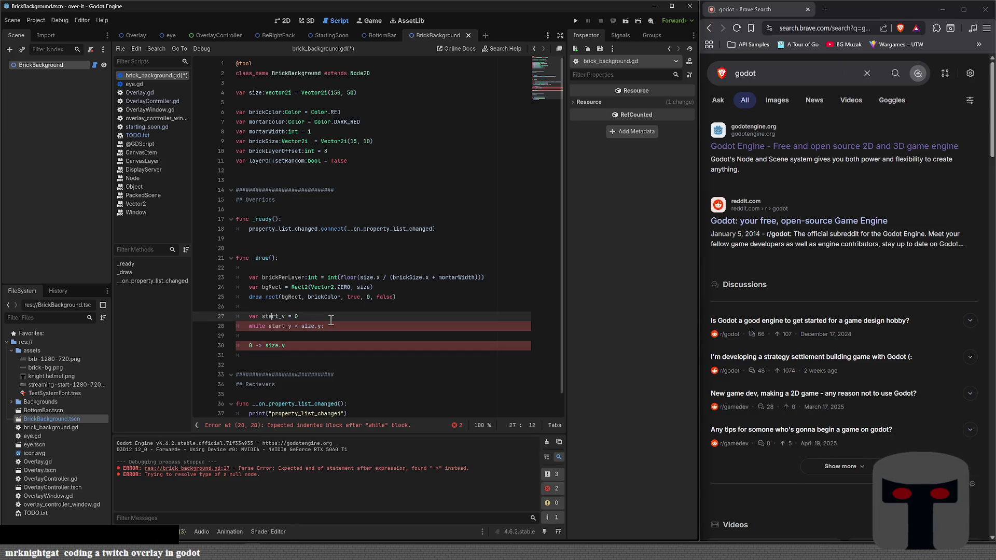
pyautogui.press('Right')
pyautogui.press('Right')
pyautogui.press('BackSpace')
pyautogui.write('size.y')
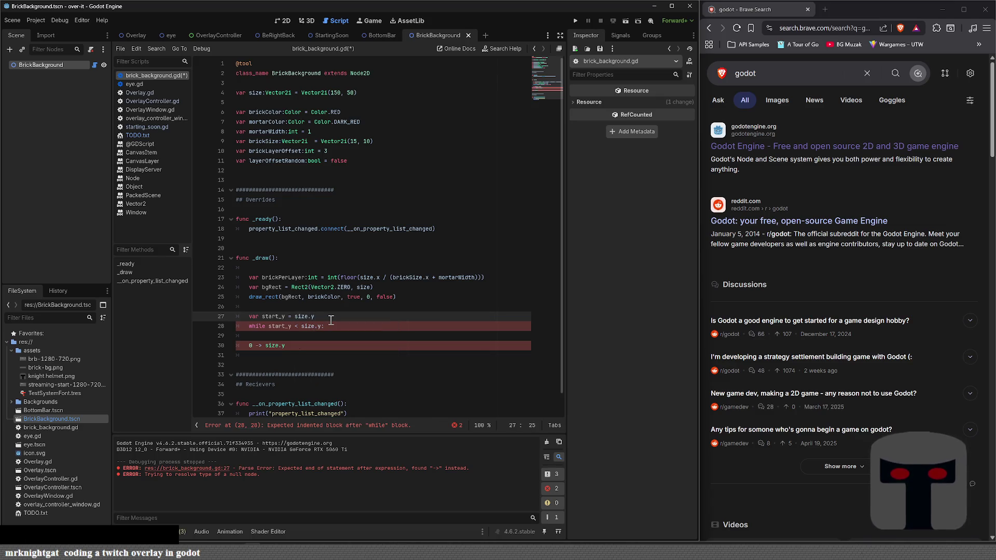
# Change the loop condition to while start_y > 0:.
pyautogui.press('Down')
pyautogui.hotkey('shift', 'Left')
pyautogui.hotkey('shift', 'Left')
pyautogui.hotkey('shift', 'Left')
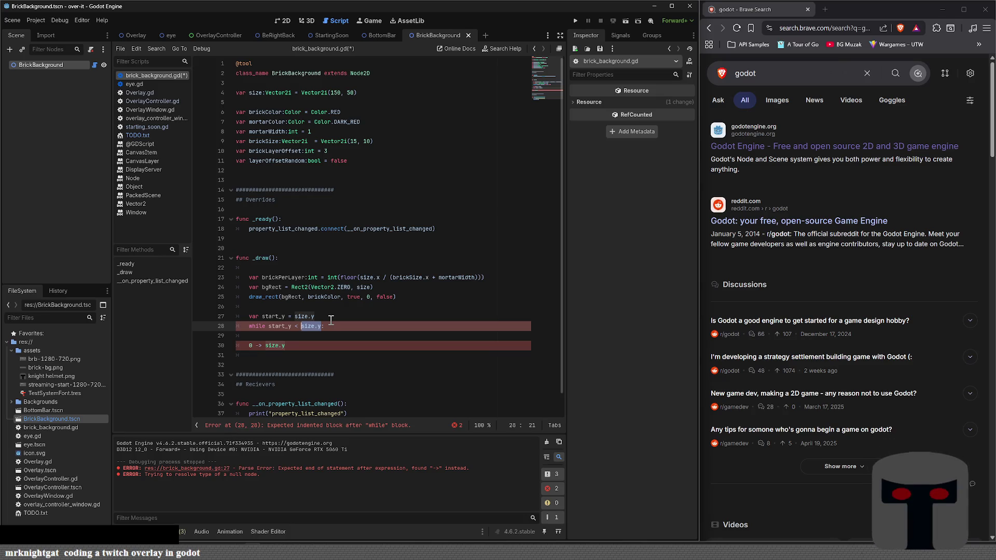
pyautogui.click(330, 320)
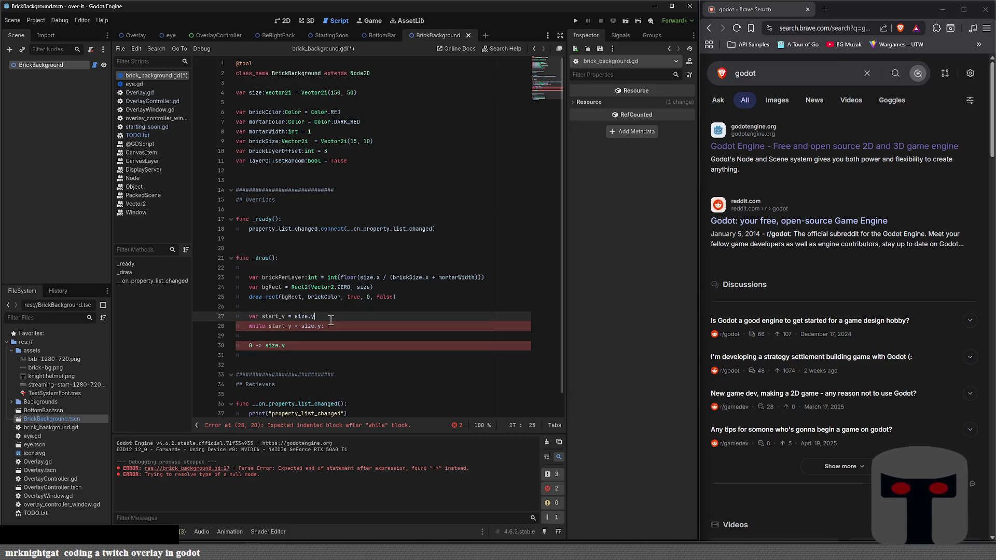
pyautogui.press('Down')
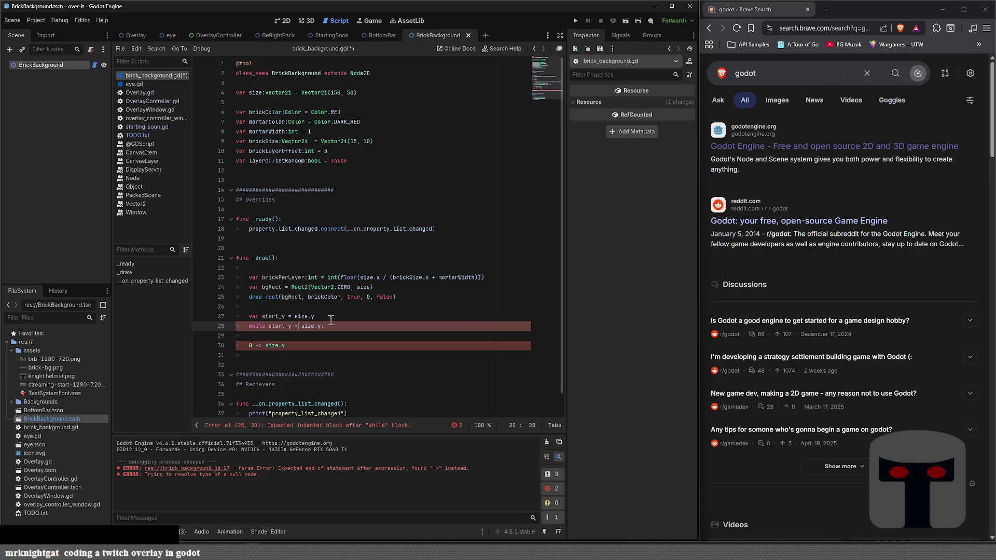
pyautogui.press('Up')
pyautogui.press('Left')
pyautogui.hotkey('shift', 'End')
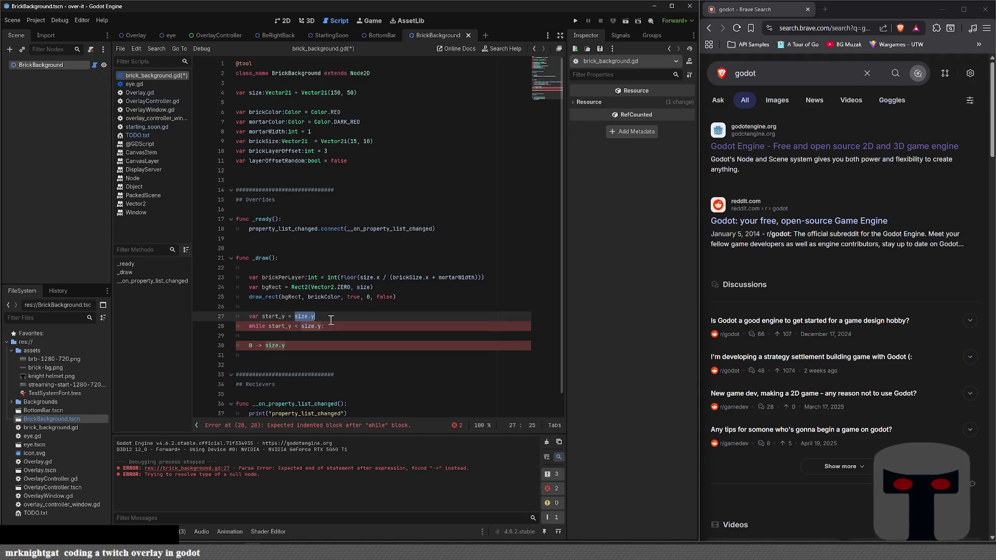
pyautogui.press('Down')
pyautogui.press('Left')
pyautogui.press('Left')
pyautogui.press('Left')
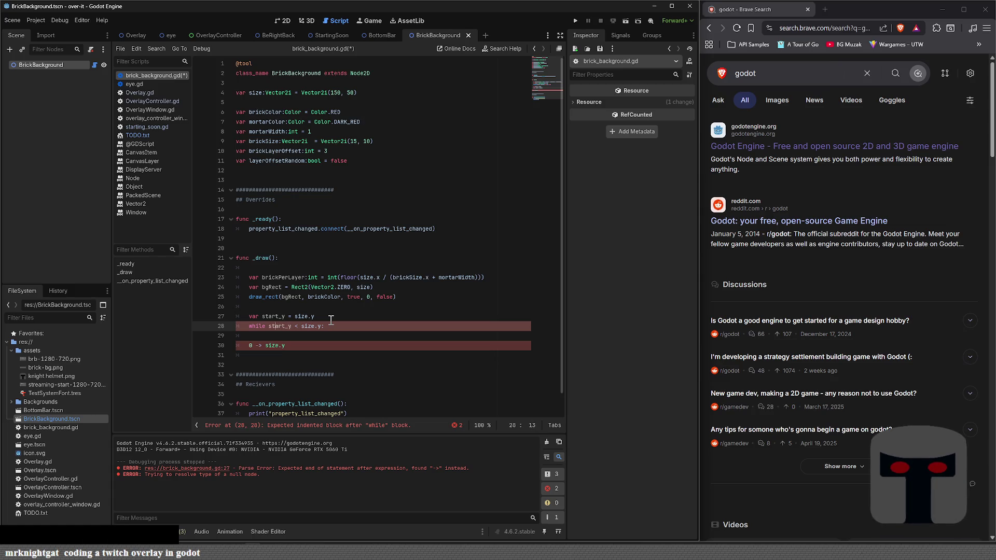
pyautogui.press('Right')
pyautogui.press('Right')
pyautogui.press('Right')
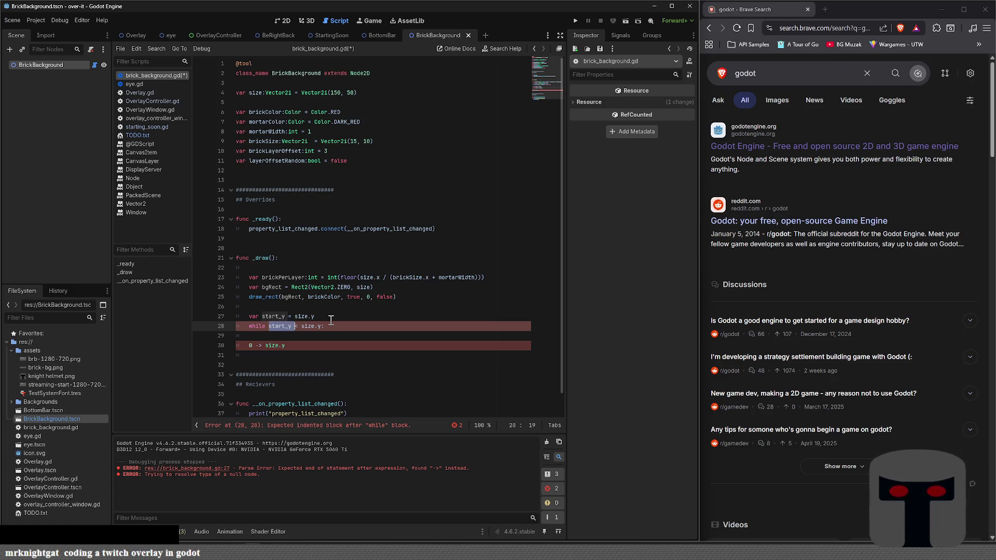
pyautogui.press('BackSpace')
pyautogui.write('>')
pyautogui.hotkey('shift', 'Right')
pyautogui.hotkey('shift', 'Right')
pyautogui.hotkey('shift', 'Right')
pyautogui.write('0')
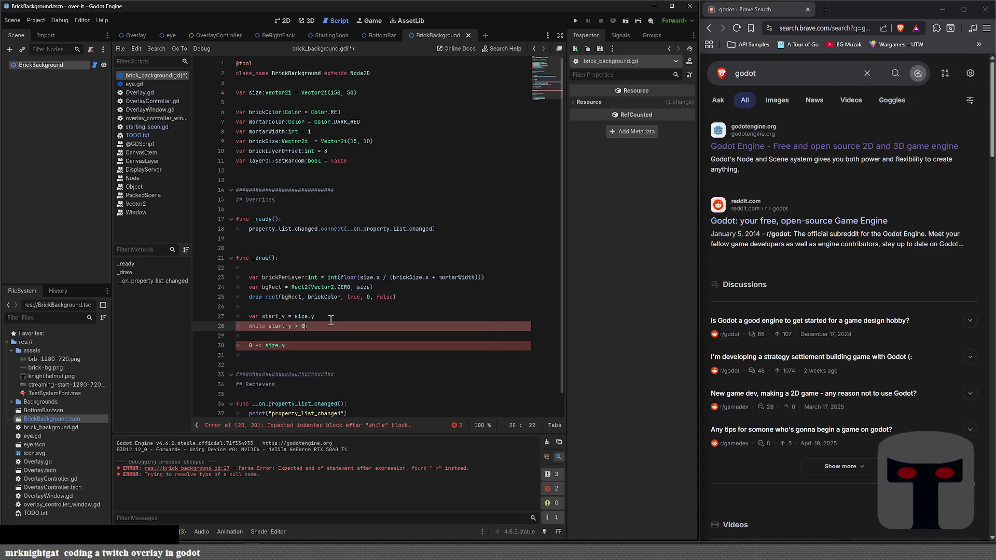
# Declare var line = Vector2() inside the while loop.
pyautogui.press('End')
pyautogui.press('Return')
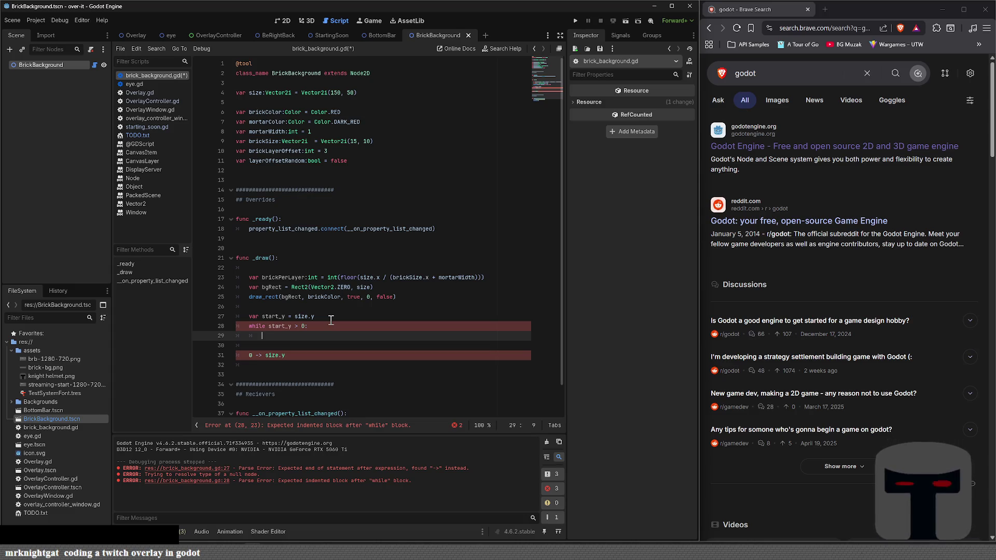
pyautogui.write('var line')
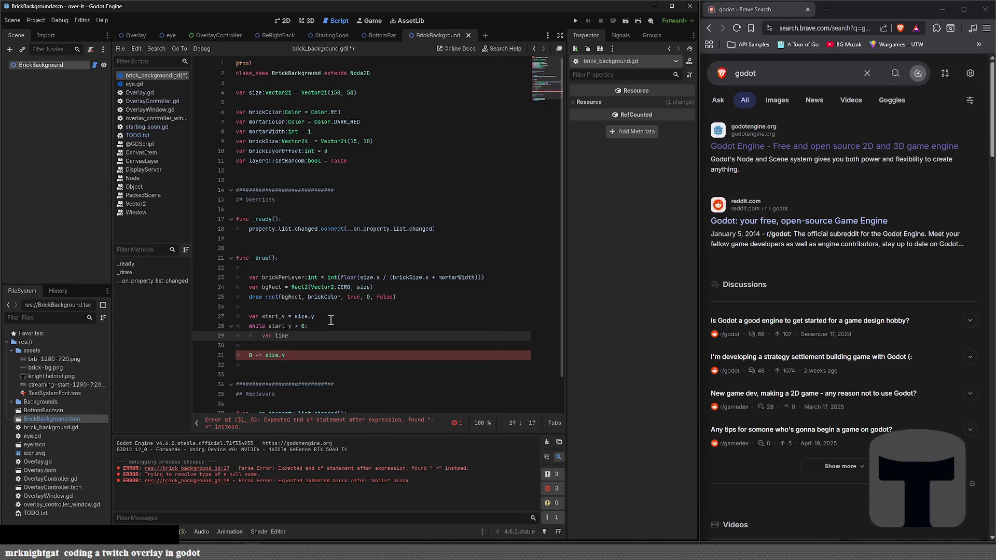
pyautogui.hotkey('ctrl', 'space')
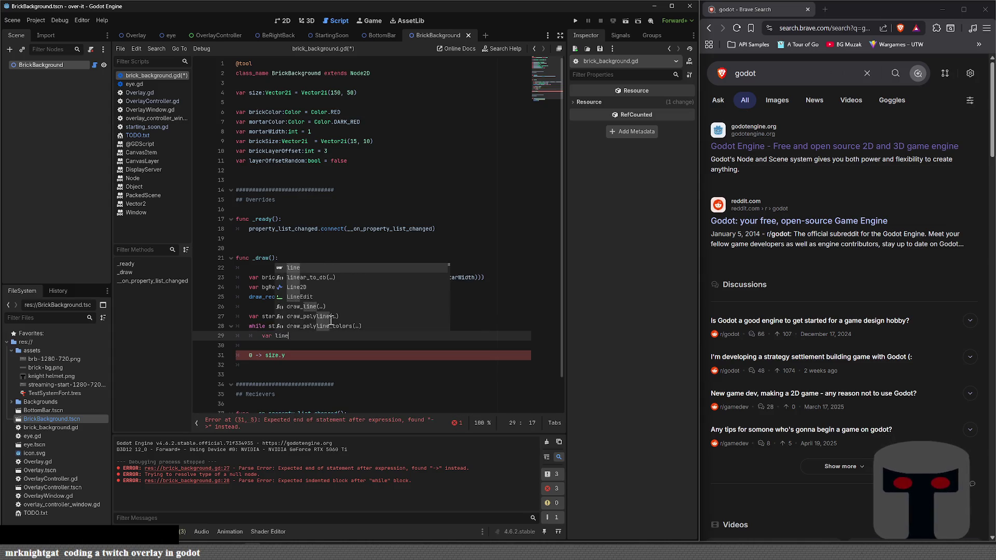
pyautogui.write('= Vector2(s')
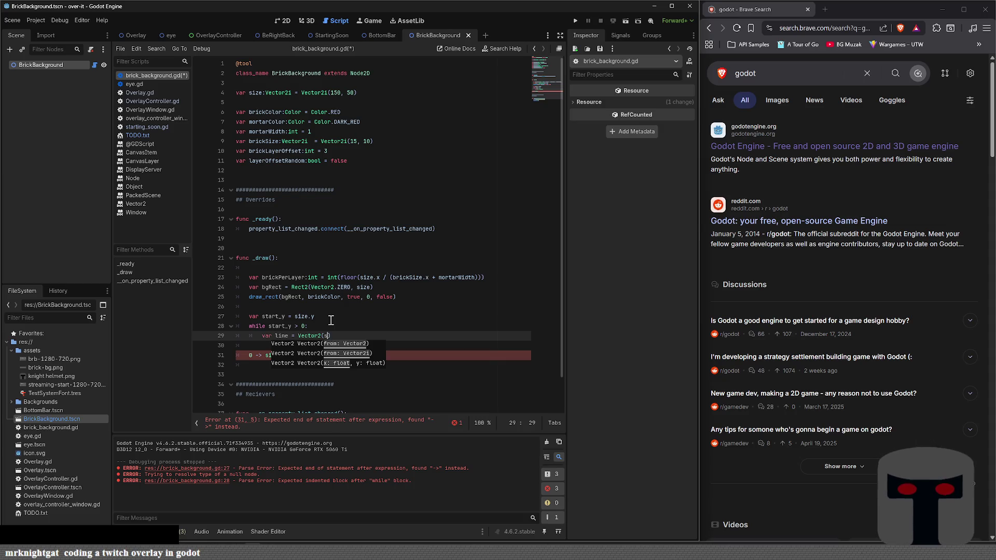
pyautogui.press('Escape')
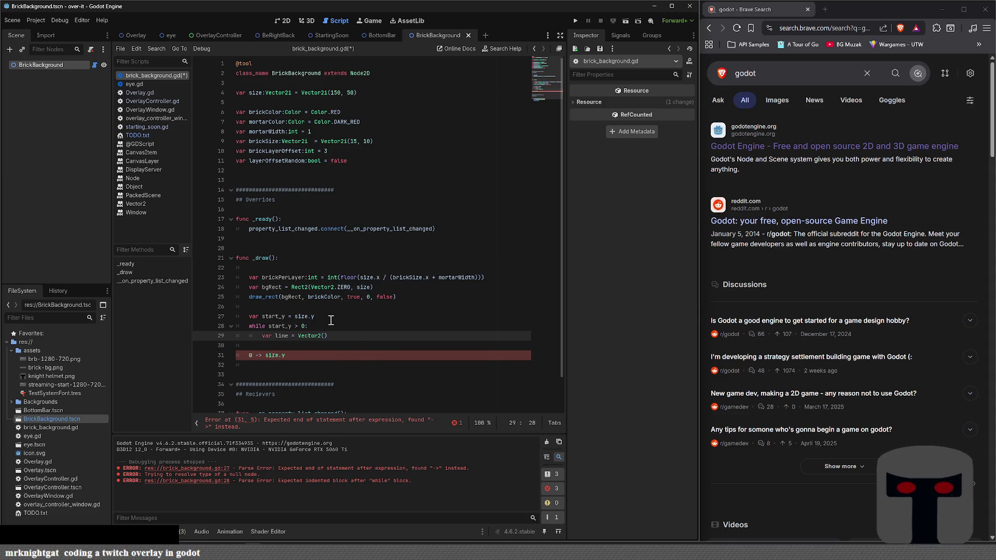
pyautogui.write('Vector')
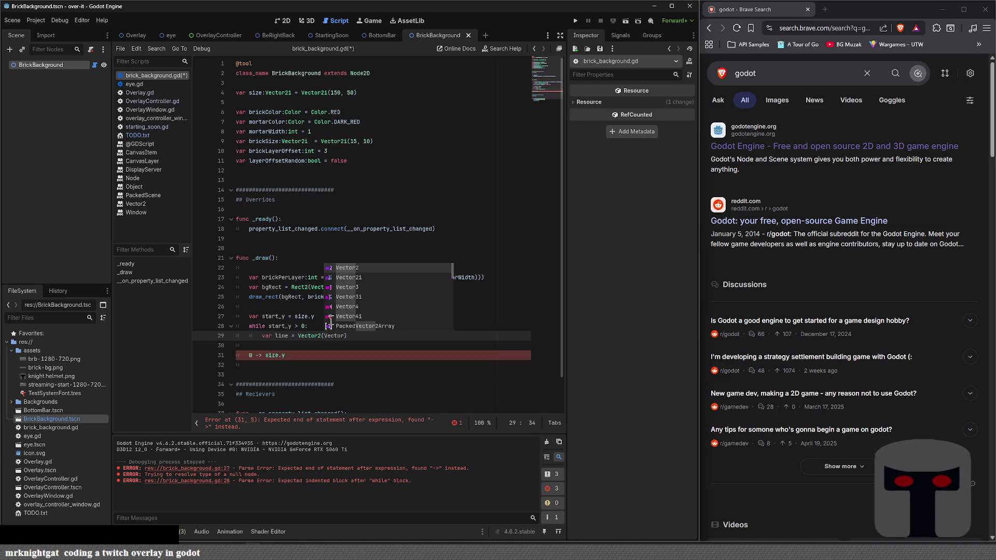
pyautogui.press('BackSpace')
pyautogui.press('BackSpace')
pyautogui.press('BackSpace')
# Add a blank line after the start_y declaration and open a new line inside the loop.
pyautogui.click(330, 321)
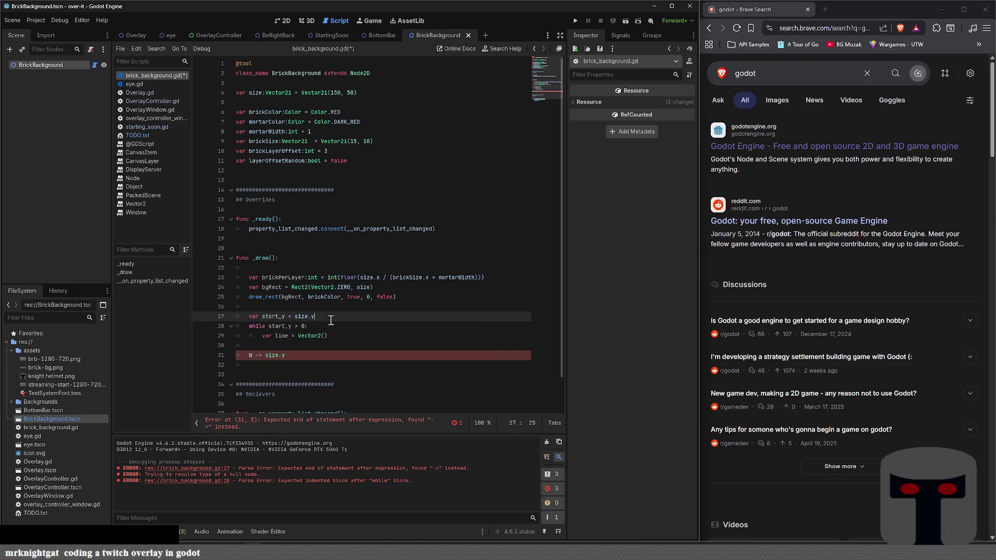
pyautogui.press('Return')
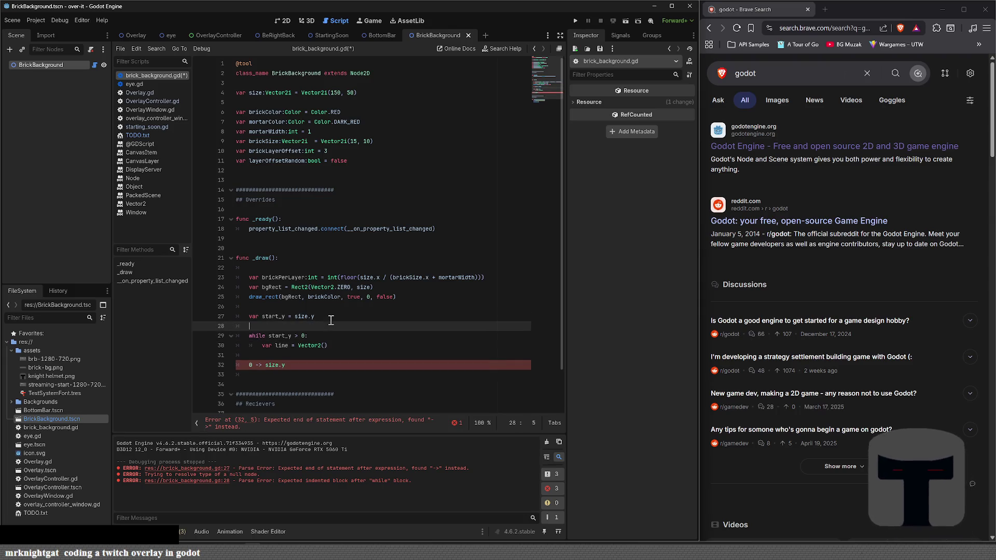
pyautogui.write('minMax')
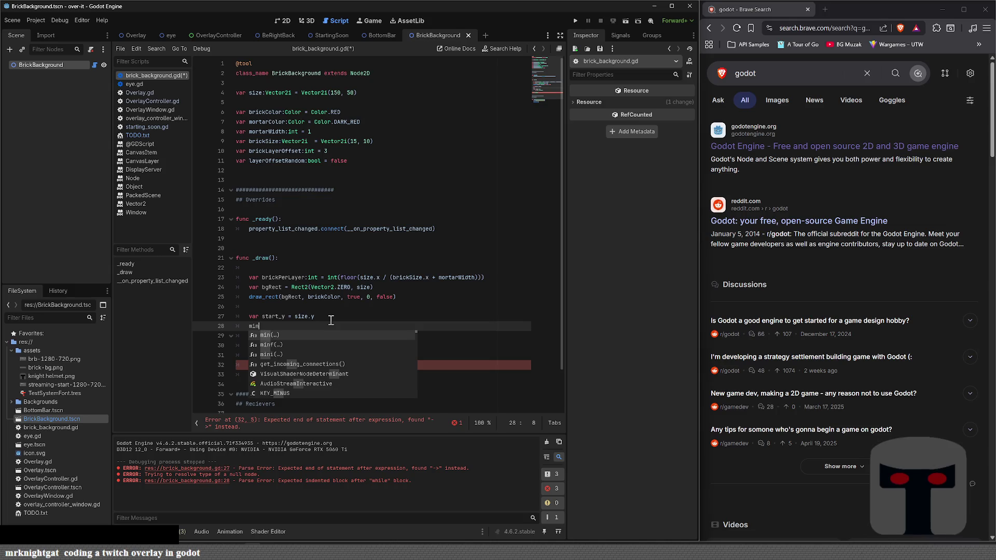
pyautogui.press('BackSpace')
pyautogui.press('BackSpace')
pyautogui.press('BackSpace')
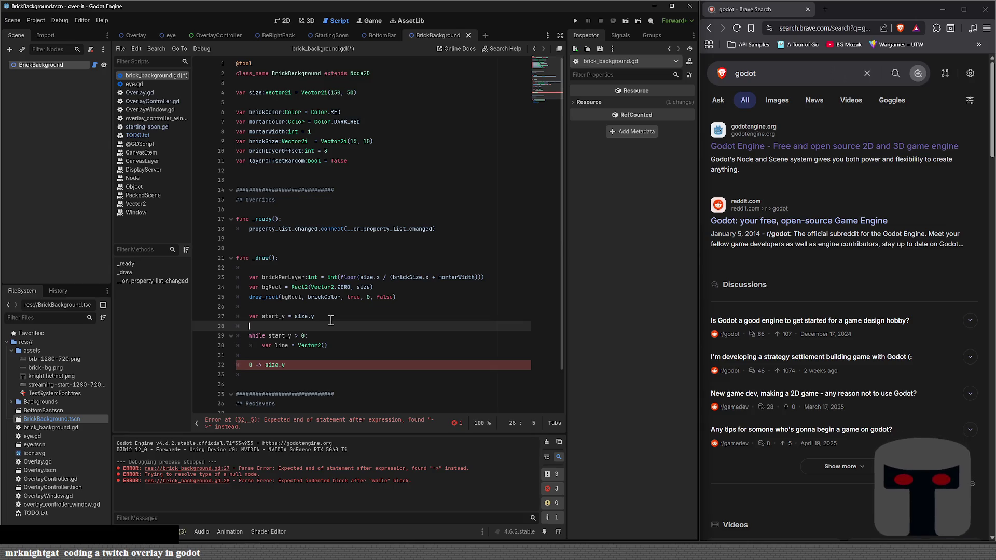
pyautogui.press('Down')
pyautogui.press('Down')
pyautogui.press('Up')
pyautogui.press('End')
pyautogui.press('Return')
# Declare var start = Vector2(0, start_y) and var end = Vector2(size.x, start_y) in the loop.
pyautogui.write('var start = ')
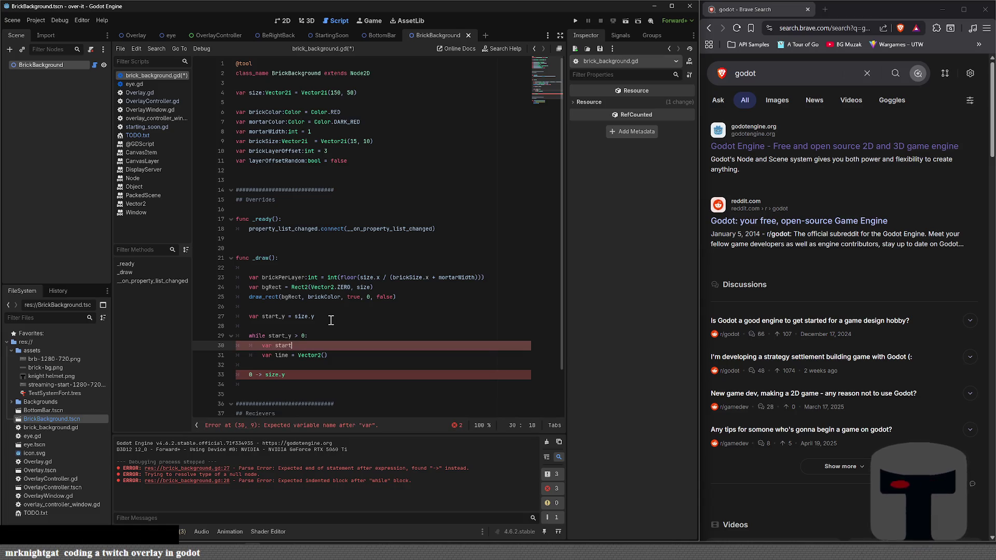
pyautogui.write('Vector2')
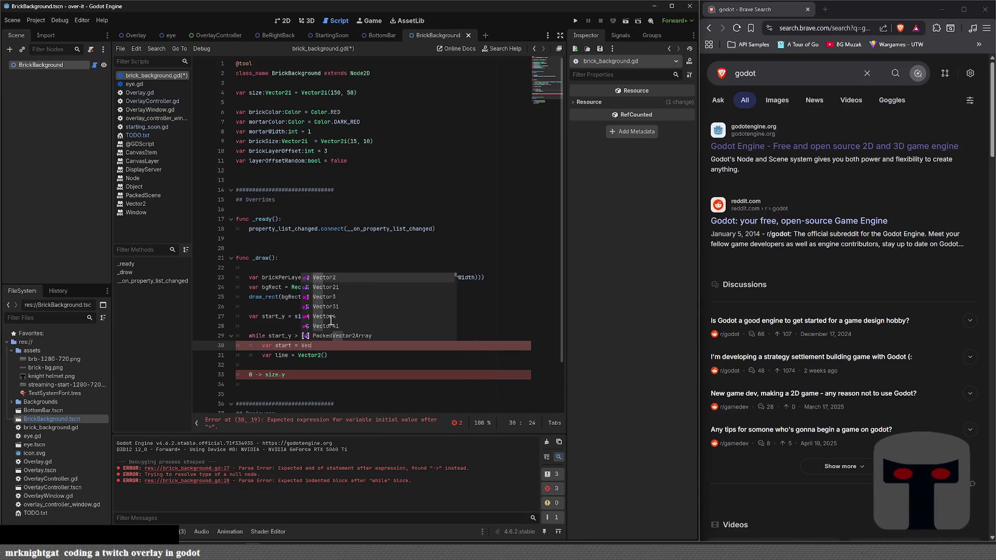
pyautogui.write('(')
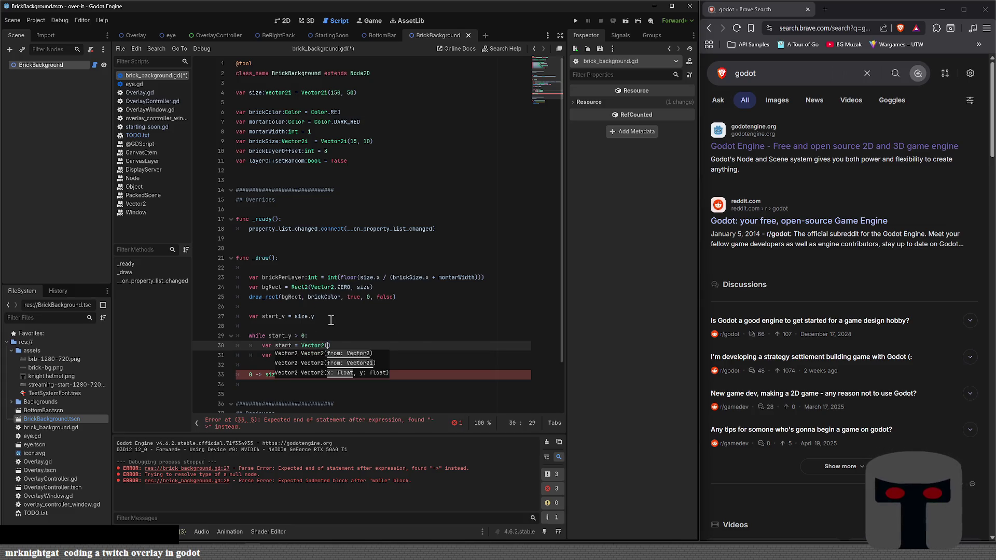
pyautogui.write('0, start')
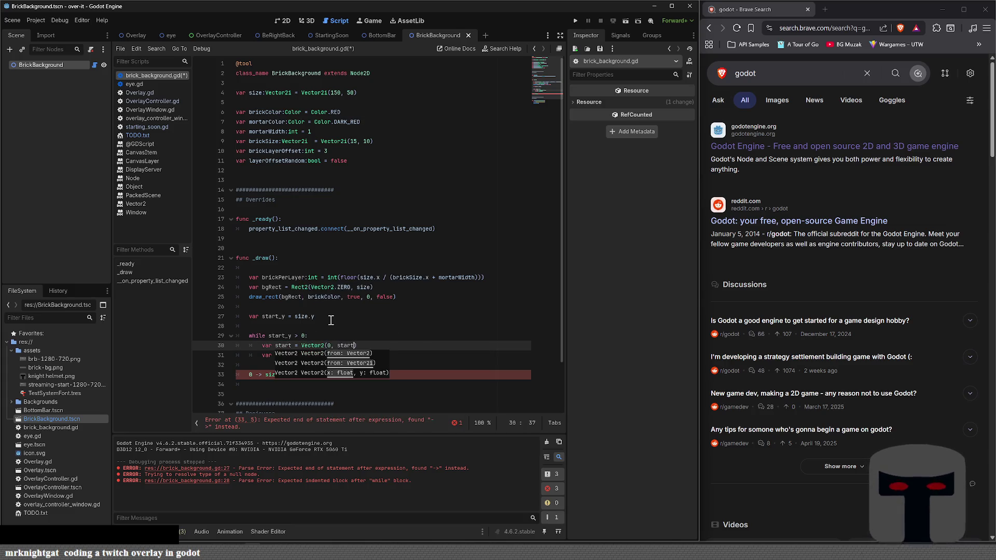
pyautogui.write('_y')
pyautogui.press('Return')
pyautogui.press('End')
pyautogui.press('Return')
pyautogui.write('var end = Vector2')
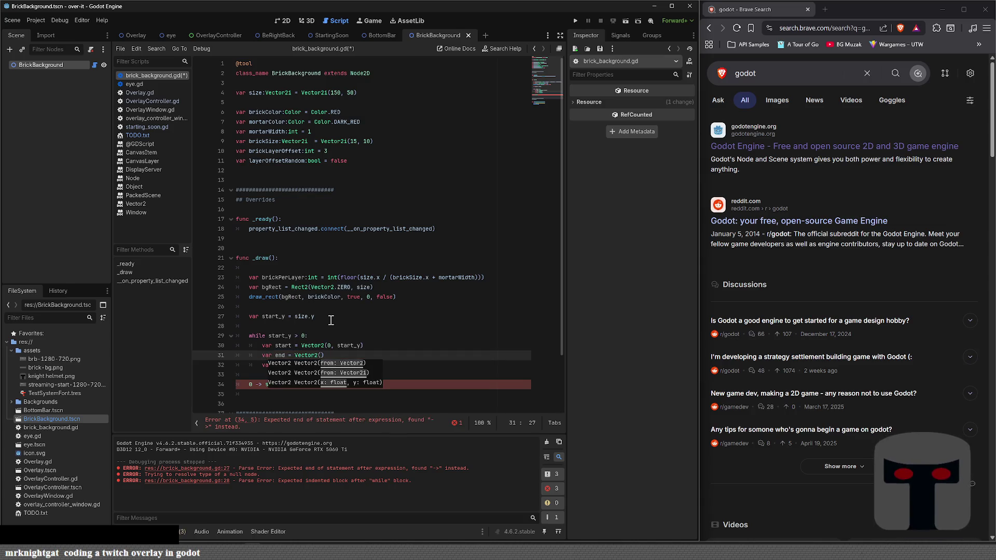
pyautogui.write('size.x, ')
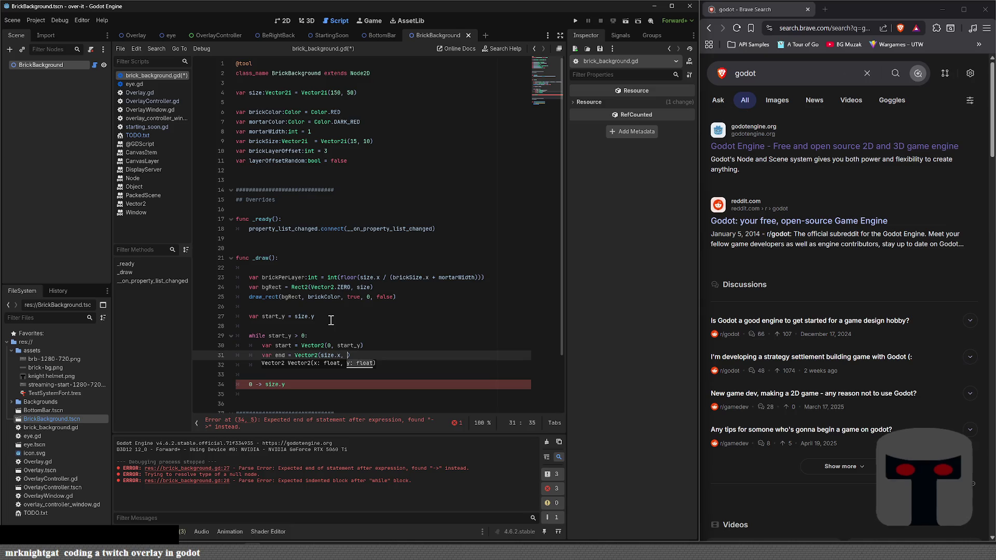
pyautogui.write('start_')
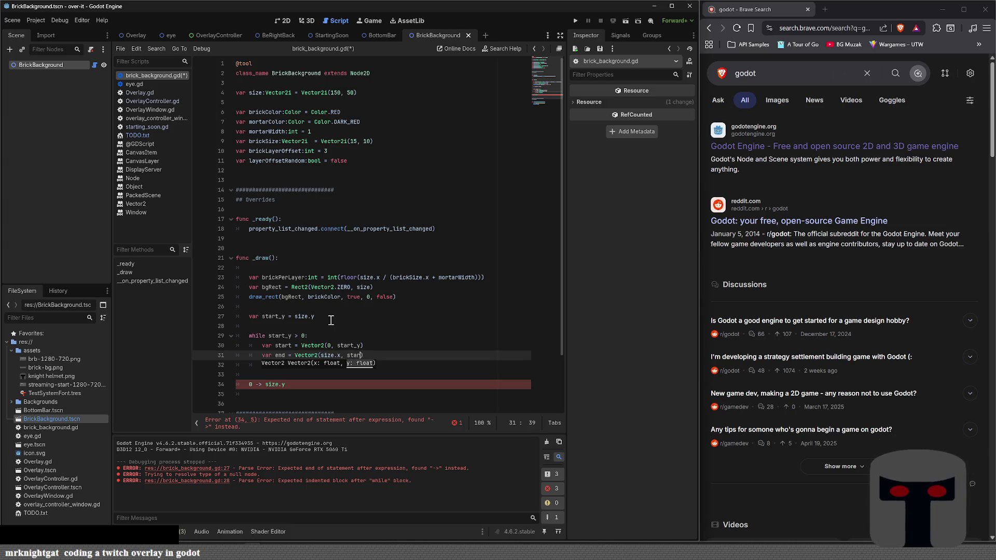
pyautogui.write('y')
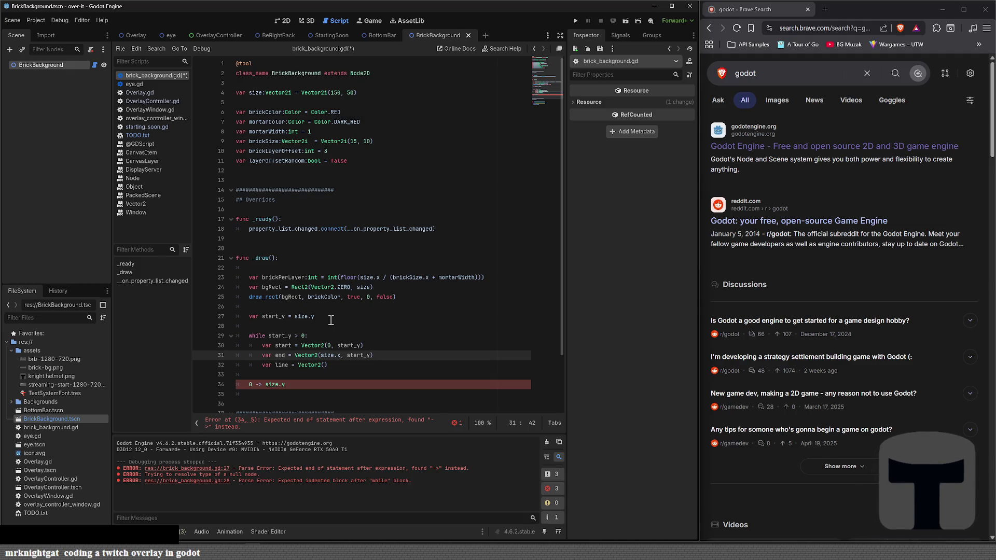
pyautogui.press('Down')
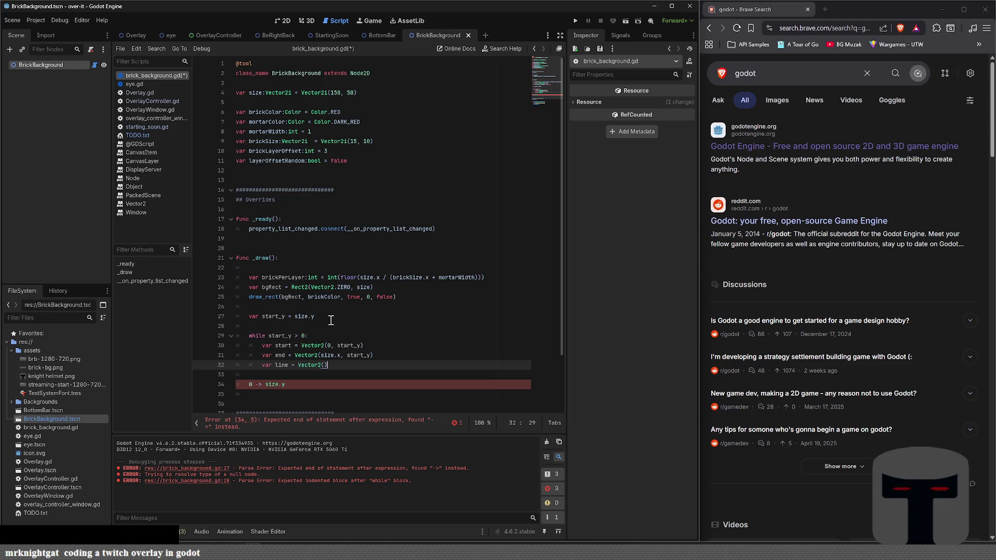
# Replace the line variable with start_y -= brackSize + mortarWidth and save.
pyautogui.hotkey('shift', 'Home')
pyautogui.press('BackSpace')
pyautogui.write('start -')
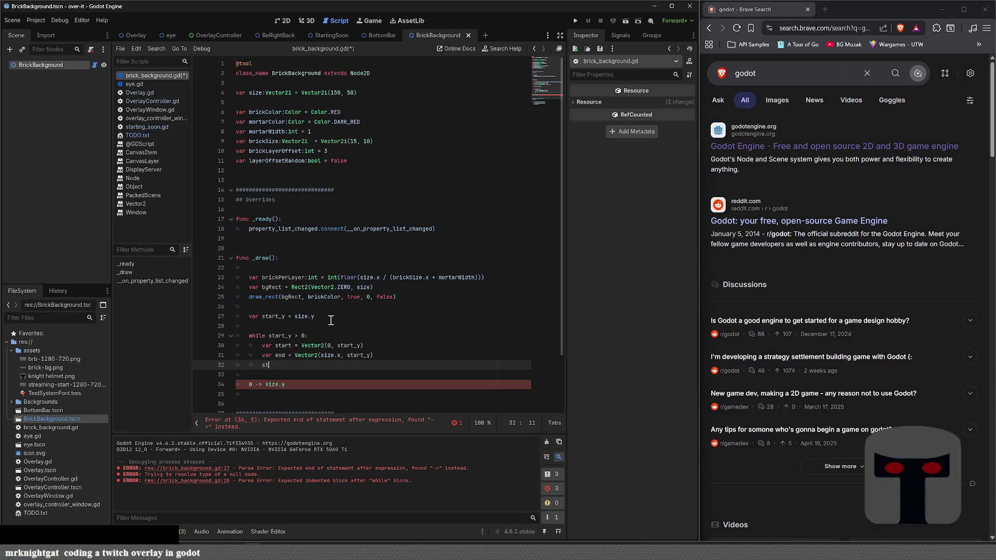
pyautogui.write('Y ')
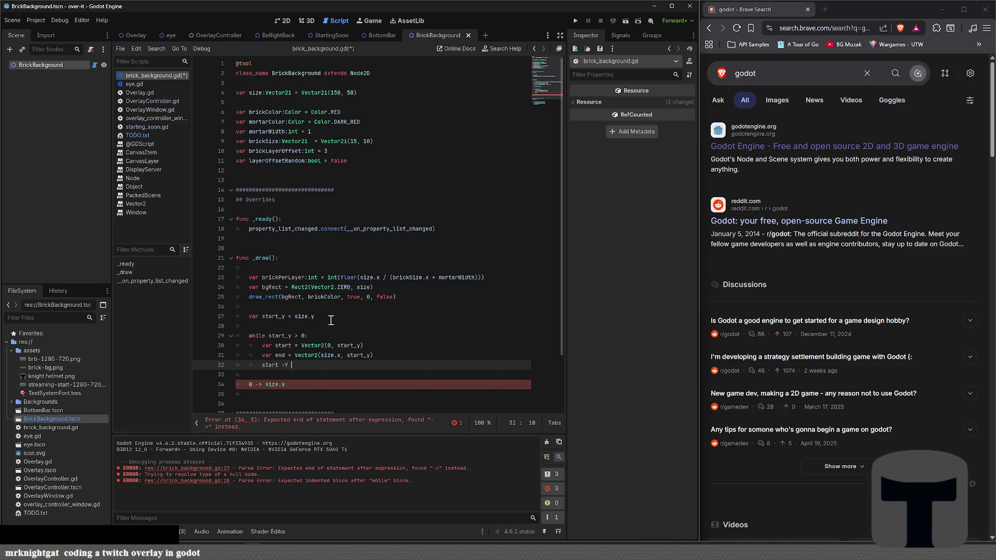
pyautogui.write('_')
pyautogui.write('-=')
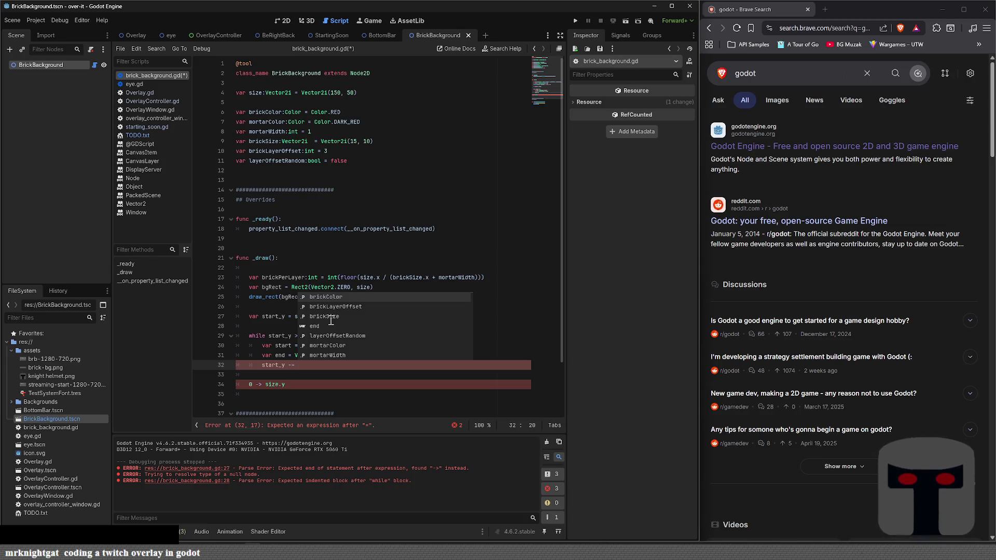
pyautogui.write('brickS')
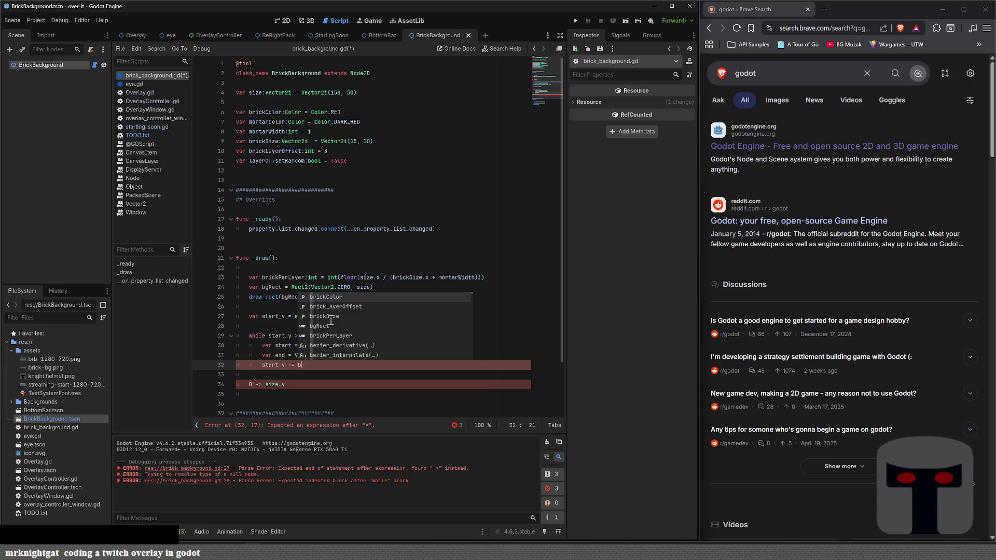
pyautogui.write('ize')
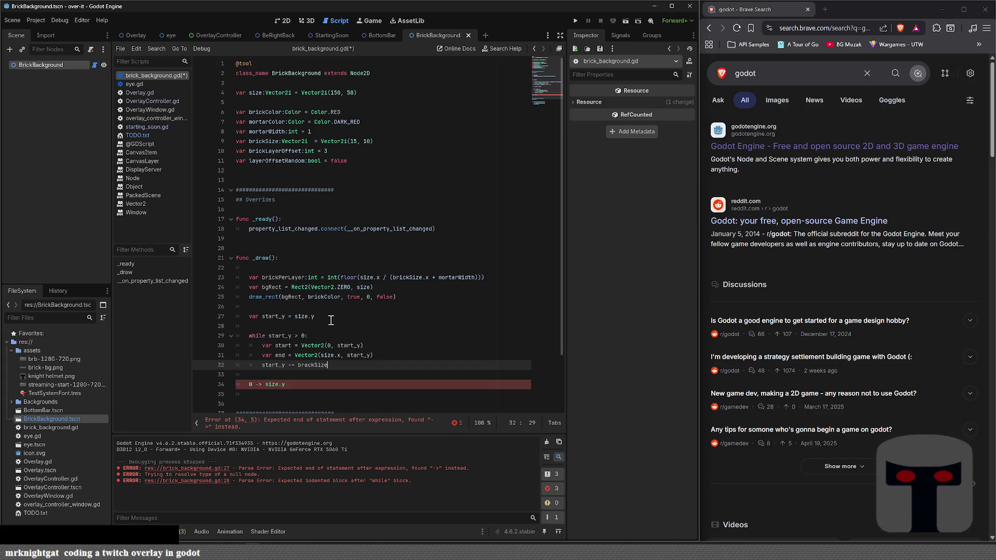
pyautogui.hotkey('ctrl', 's')
pyautogui.write('+ mort')
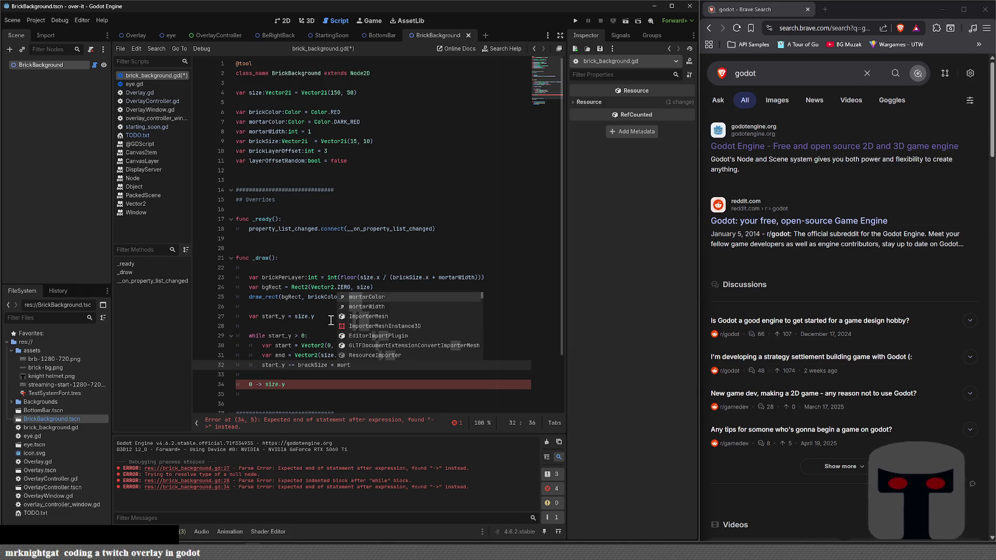
pyautogui.press('Return')
pyautogui.hotkey('ctrl', 's')
# Delete the leftover 0 -> size.y line and the blank line, then run the project.
pyautogui.click(311, 384)
pyautogui.hotkey('shift', 'Home')
pyautogui.press('BackSpace')
pyautogui.press('BackSpace')
pyautogui.press('BackSpace')
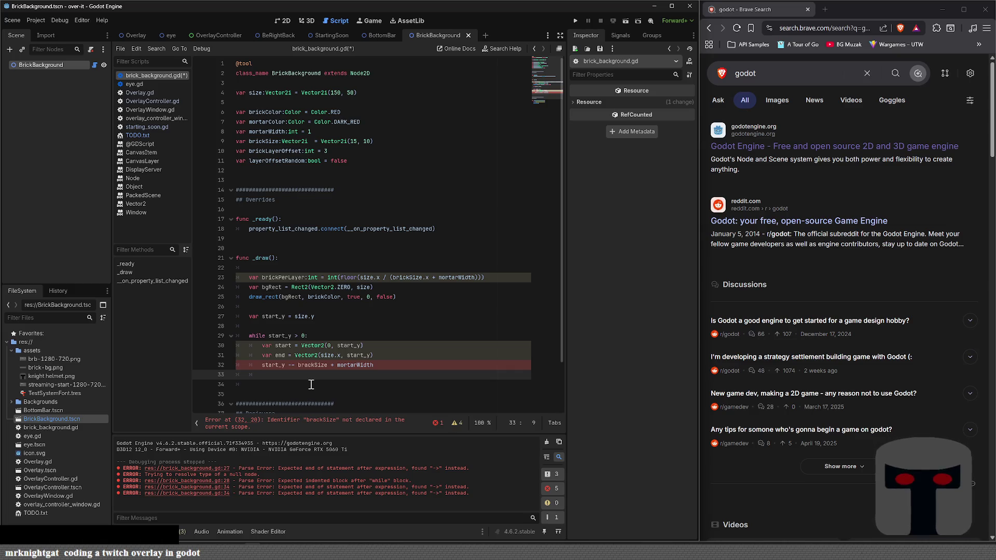
pyautogui.press('Up')
pyautogui.press('Up')
pyautogui.press('Up')
pyautogui.press('BackSpace')
pyautogui.press('BackSpace')
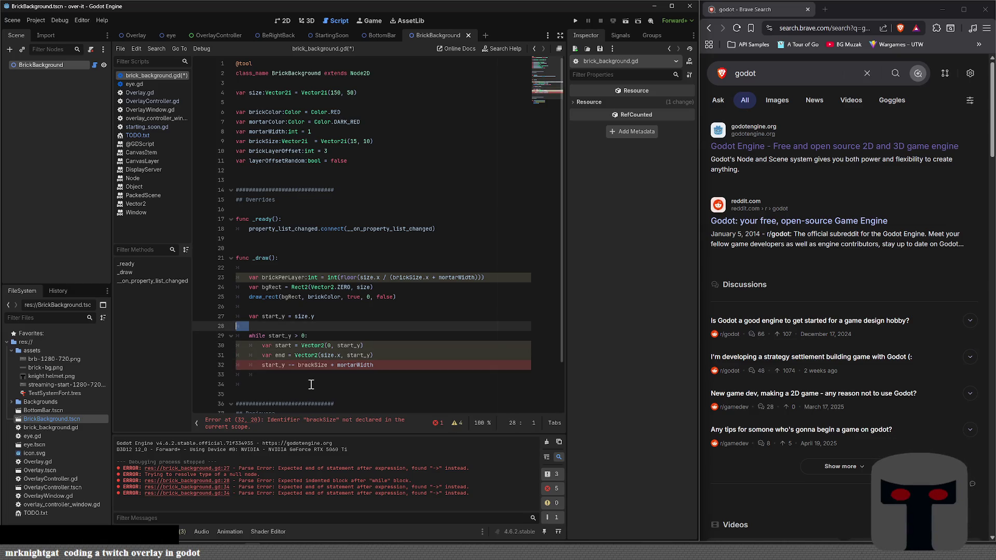
pyautogui.press('Down')
pyautogui.press('Down')
pyautogui.press('Down')
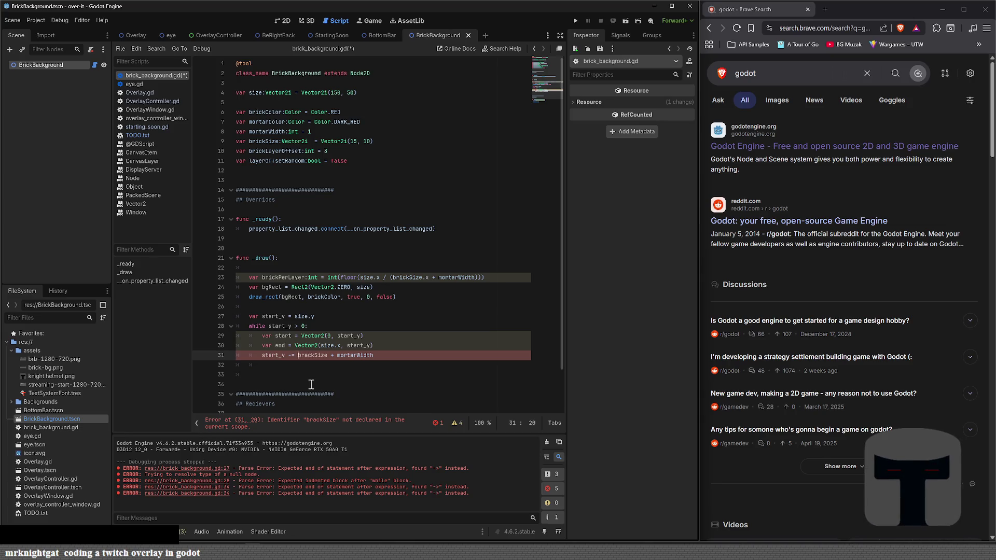
pyautogui.press('F5')
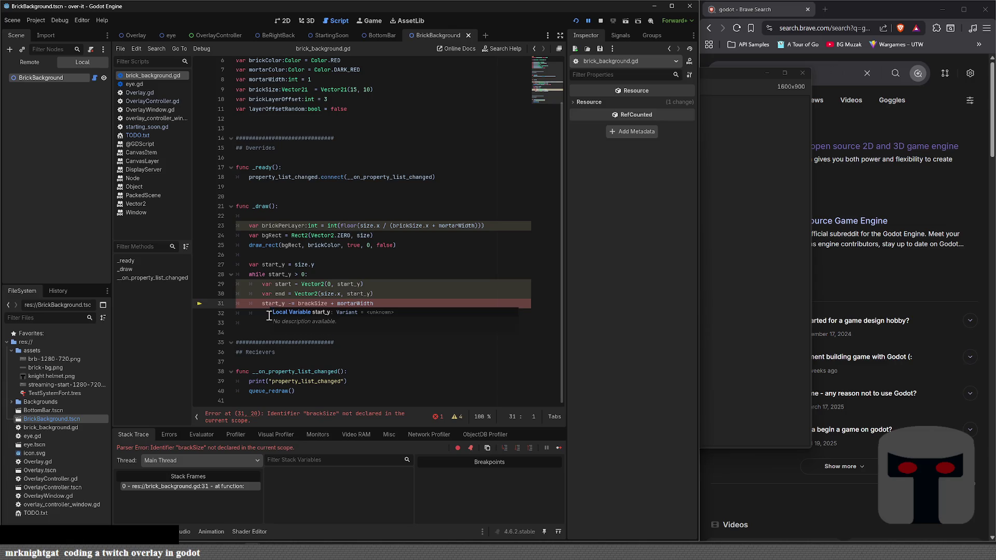
# Correct the misspelled identifier on line 31 to brickSize.y and save.
pyautogui.click(326, 304)
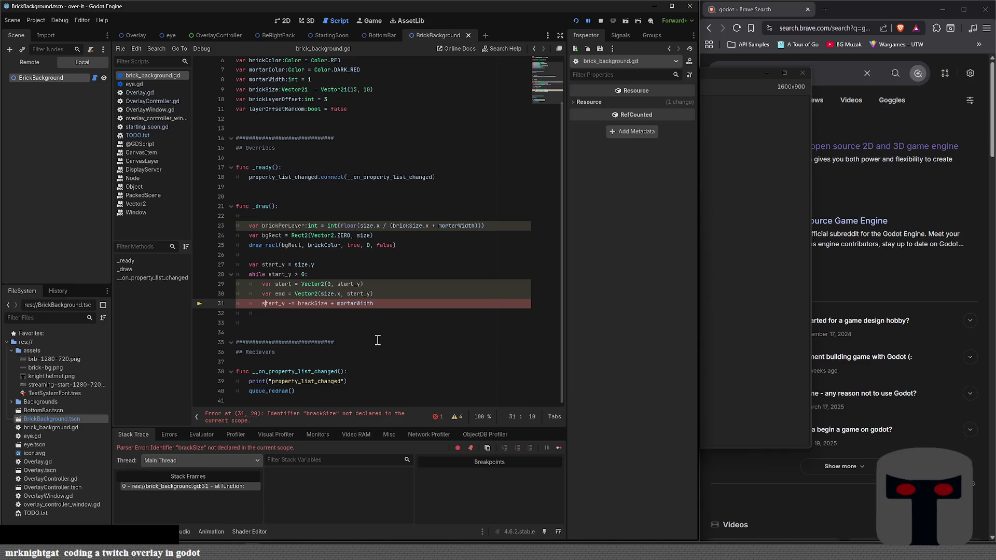
pyautogui.hotkey('shift', 'Right')
pyautogui.hotkey('shift', 'Right')
pyautogui.hotkey('shift', 'Right')
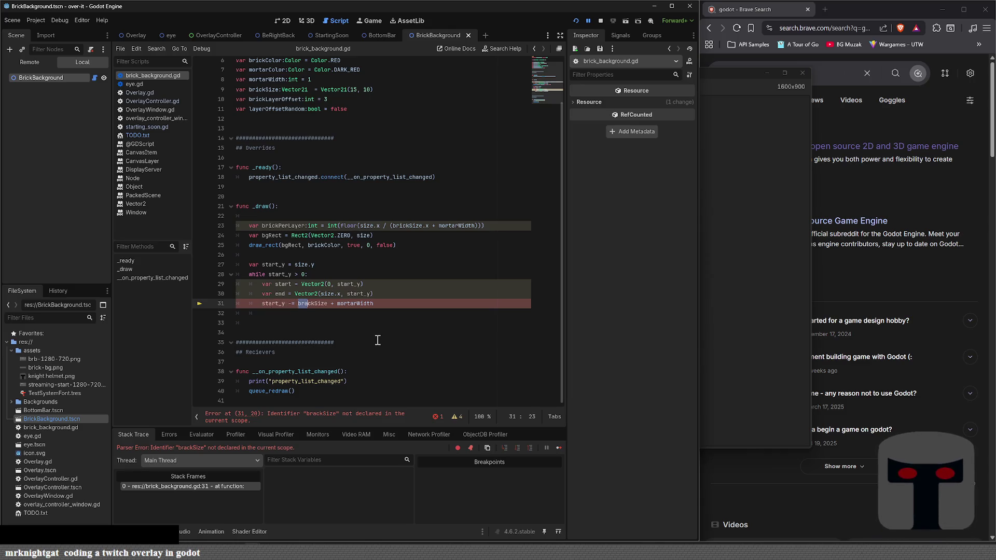
pyautogui.write('brickSiz')
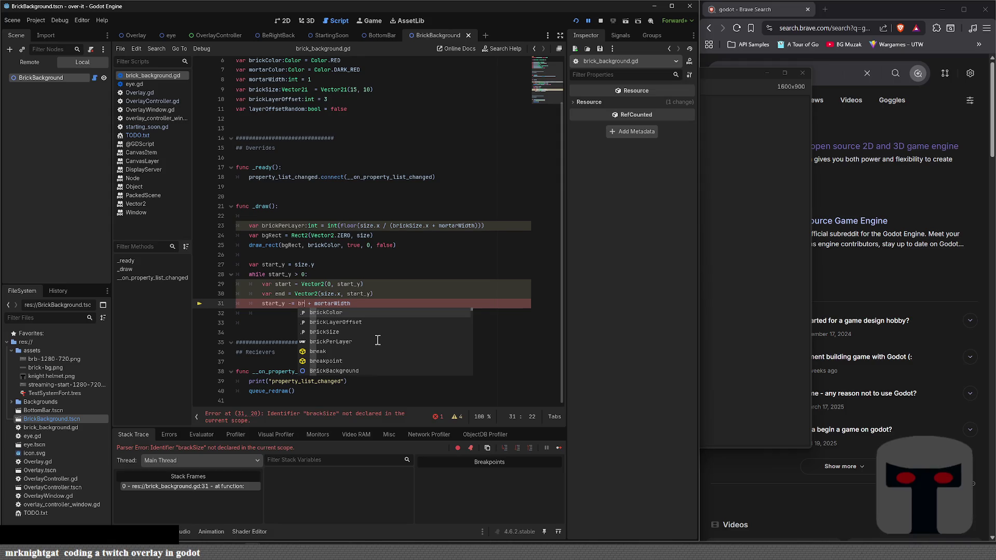
pyautogui.write('e.y')
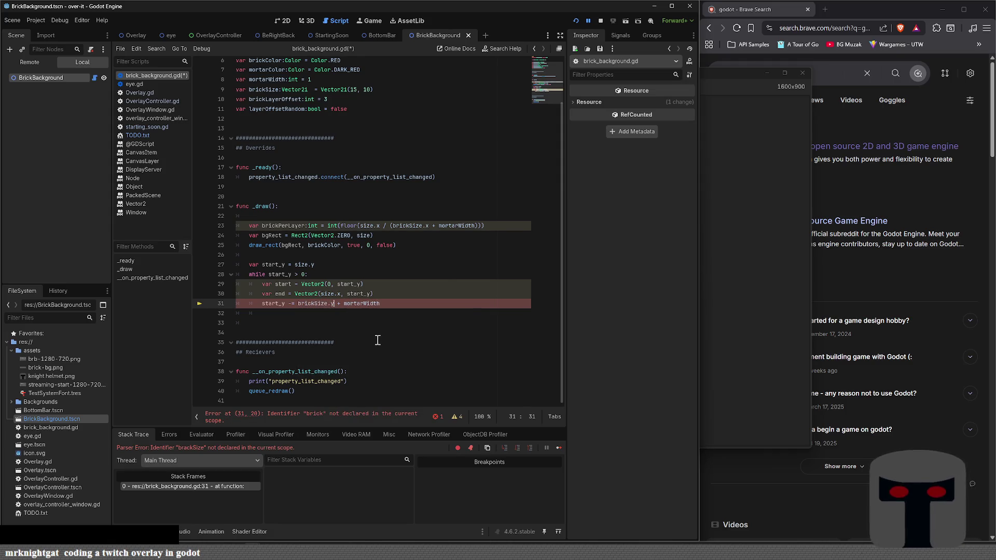
pyautogui.hotkey('ctrl', 's')
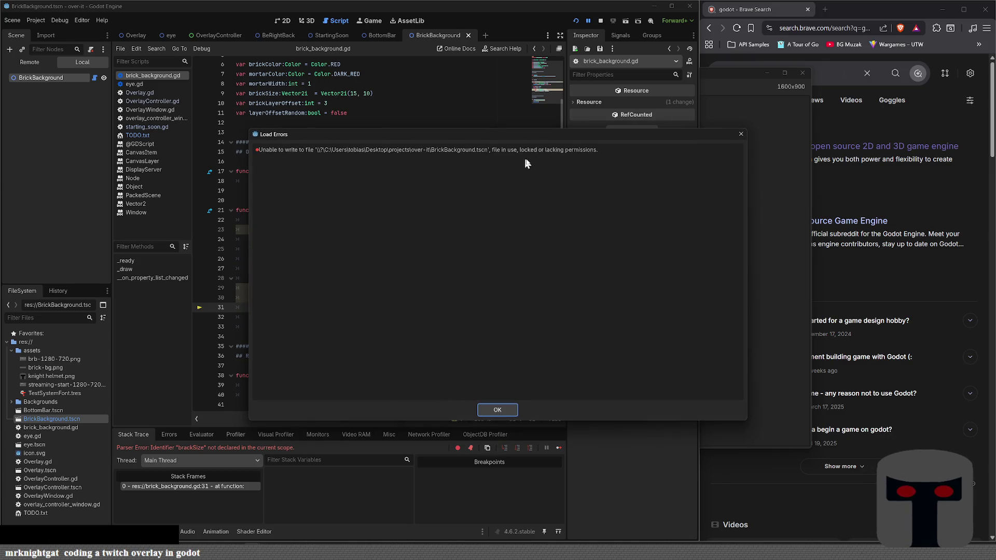
# Dismiss the load error, run the project, stop it, and return to the script.
pyautogui.click(499, 410)
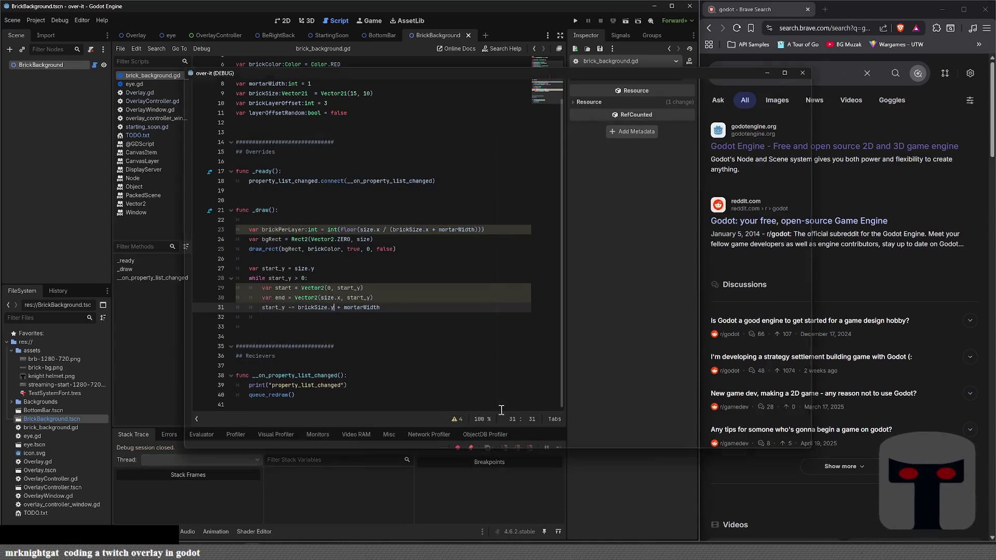
pyautogui.press('F5')
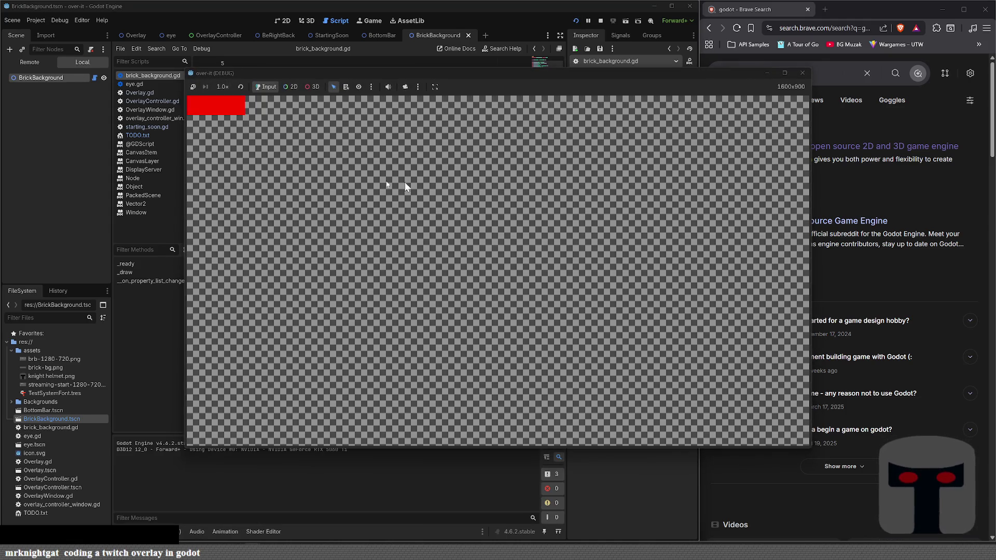
pyautogui.click(802, 72)
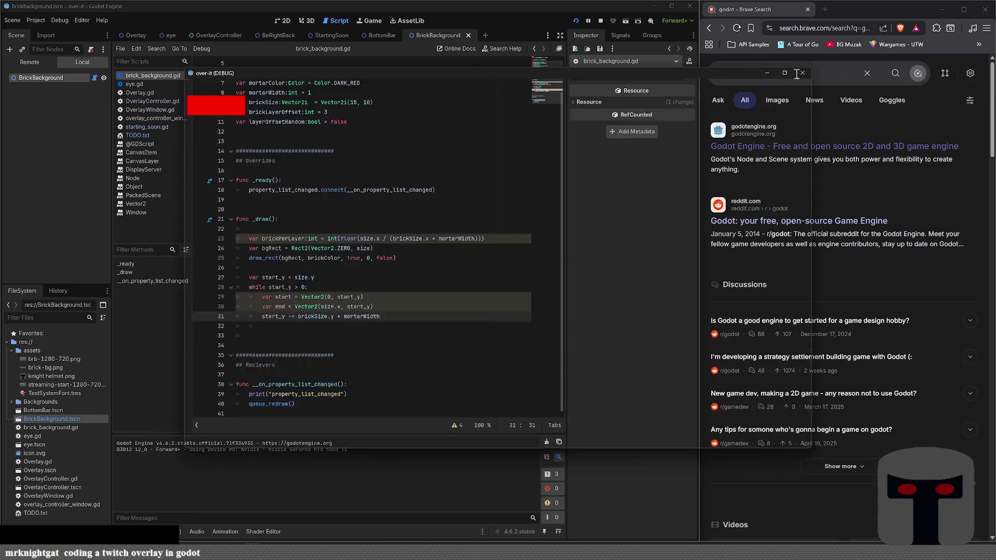
pyautogui.click(342, 334)
pyautogui.click(335, 269)
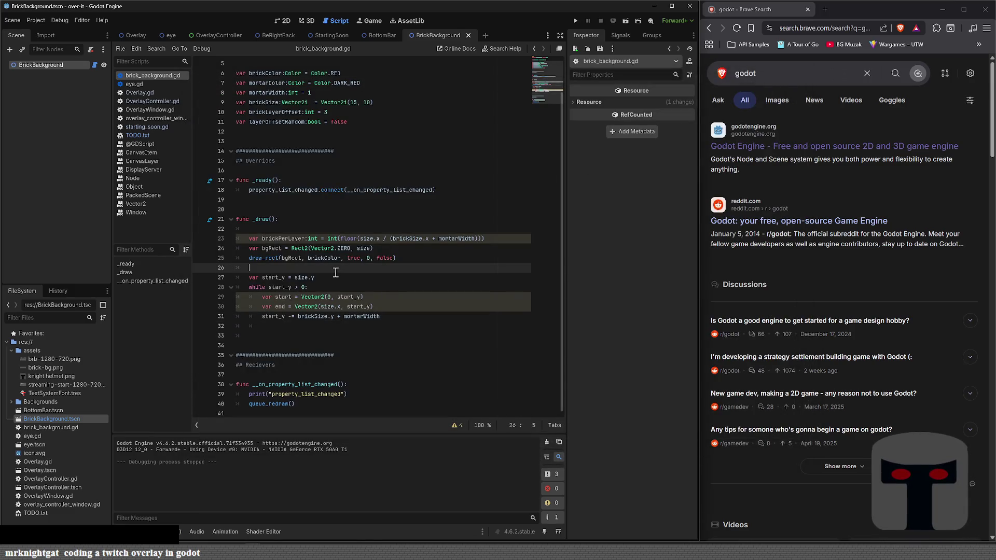
# Add a new line above the while loop declaring var horizontalLineCoords.
pyautogui.press('Return')
pyautogui.write('var ')
pyautogui.write('ver')
pyautogui.write('t')
pyautogui.press('BackSpace')
pyautogui.press('BackSpace')
pyautogui.press('BackSpace')
pyautogui.write('ho')
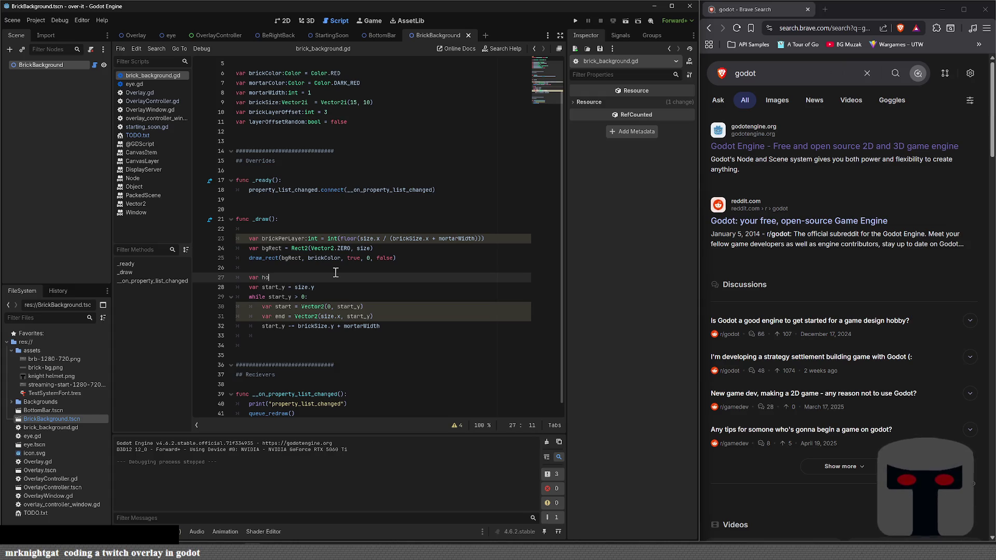
pyautogui.write('rizont')
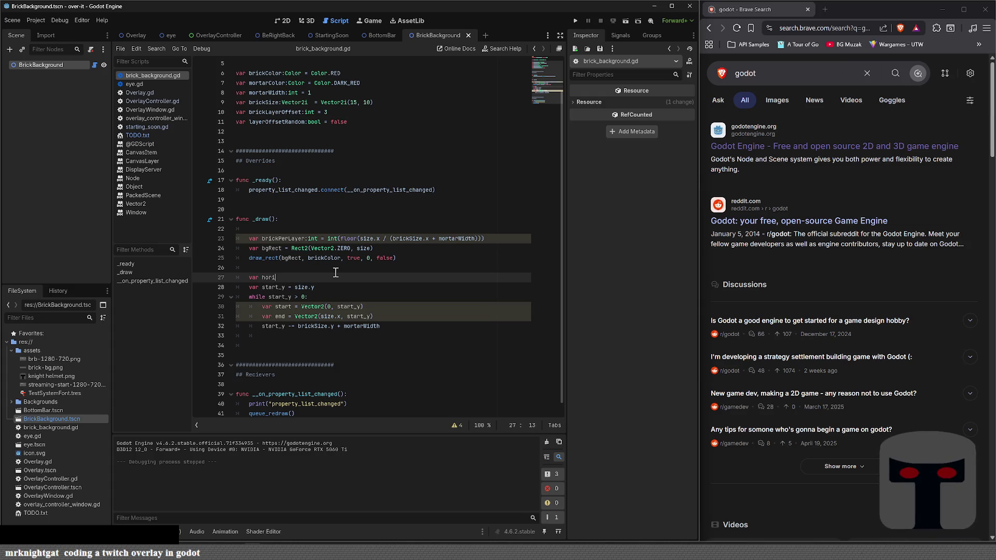
pyautogui.write('alLines = ')
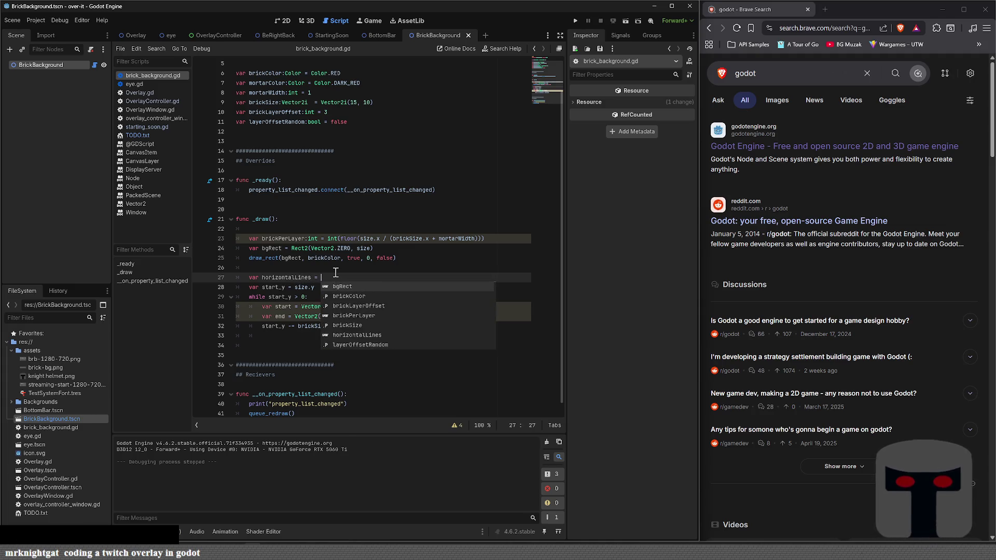
pyautogui.write('Line')
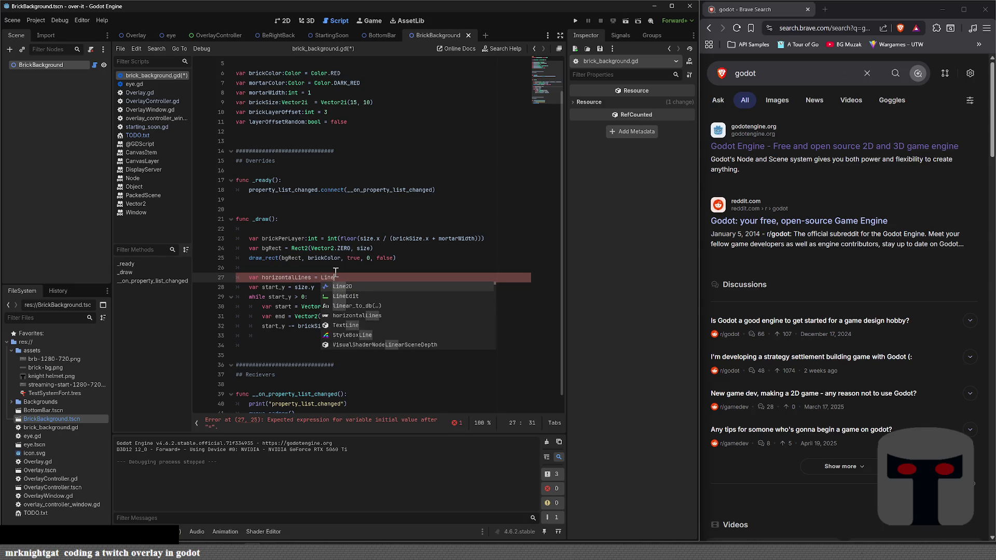
pyautogui.press('BackSpace')
pyautogui.press('BackSpace')
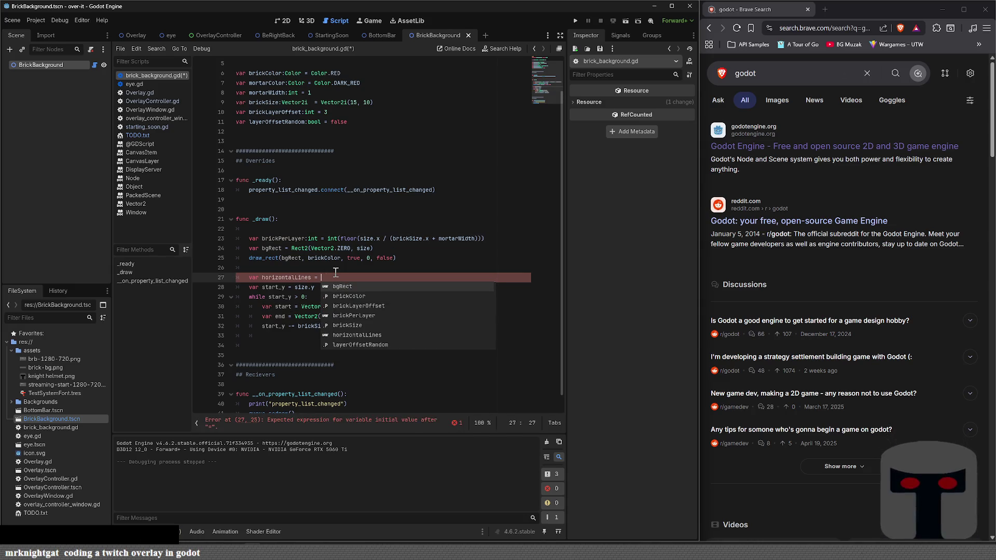
pyautogui.hotkey('ctrl', 'BackSpace')
pyautogui.hotkey('ctrl', 'BackSpace')
pyautogui.hotkey('ctrl', 'BackSpace')
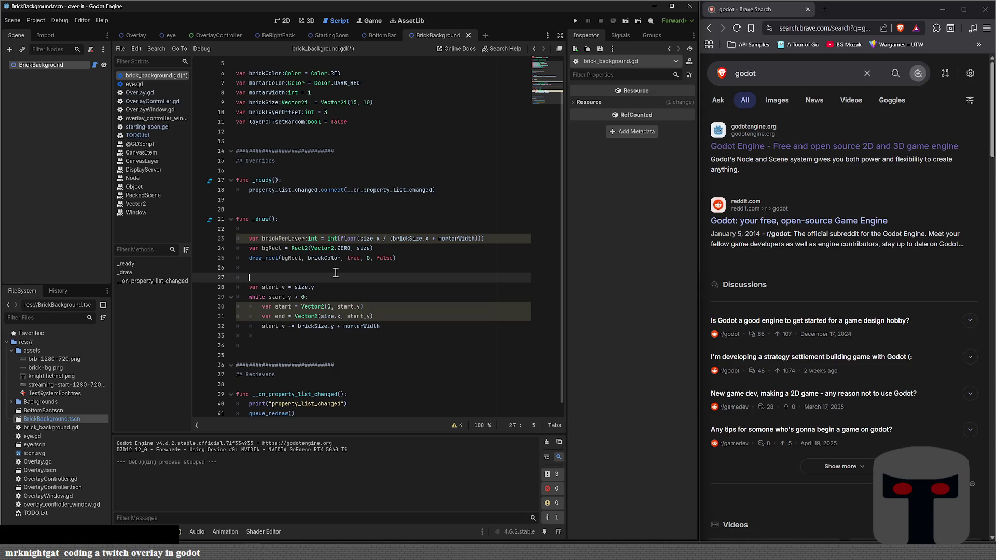
pyautogui.write('var horizontalLi')
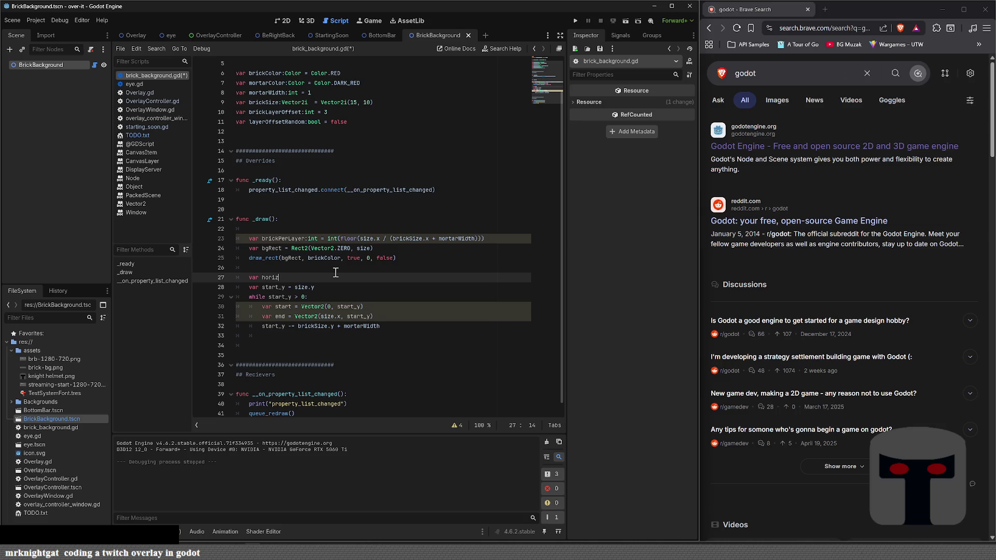
pyautogui.write('neCoords')
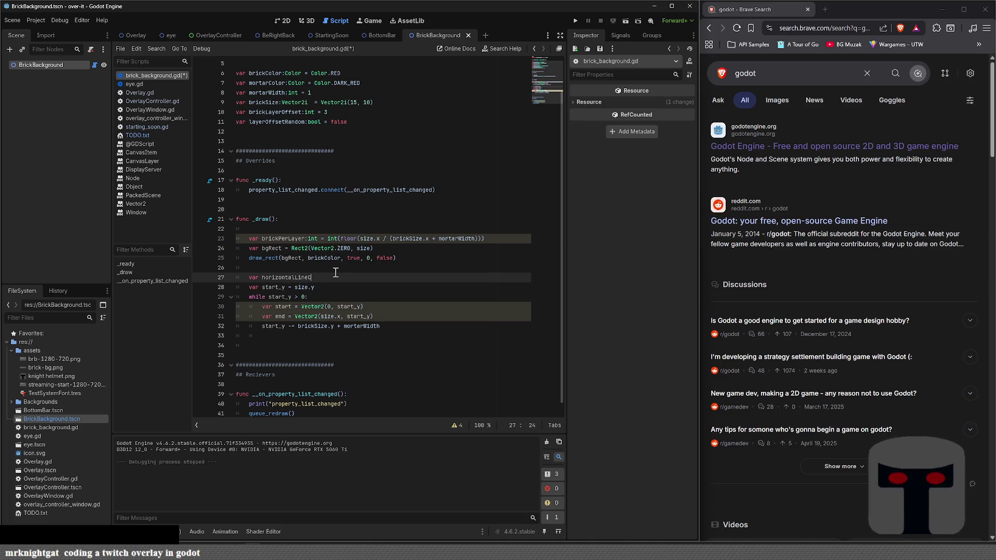
pyautogui.press('BackSpace')
pyautogui.press('Escape')
# Type it as PackedVector2Array initialised with PackedVector2Array.new() and save.
pyautogui.write('Vector')
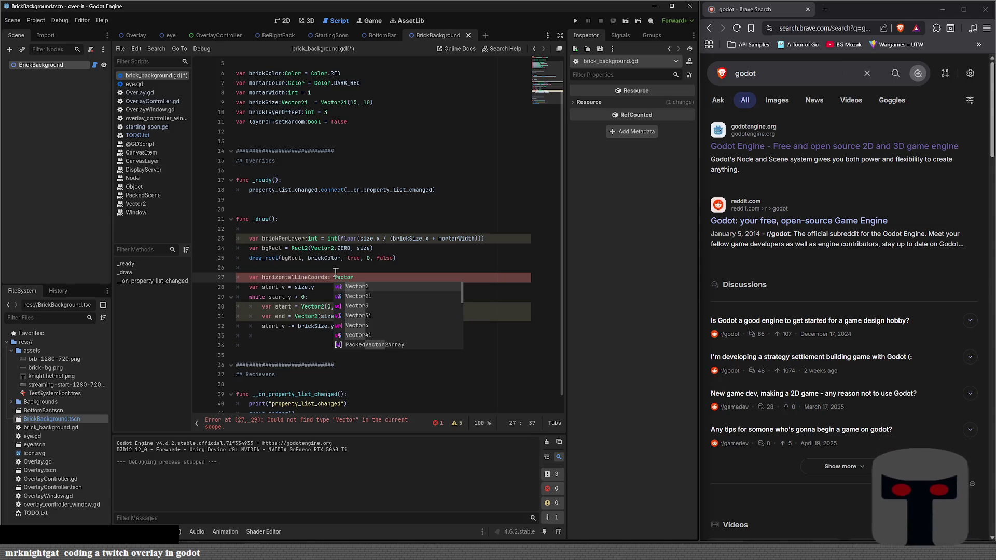
pyautogui.press('Down')
pyautogui.press('Down')
pyautogui.press('Down')
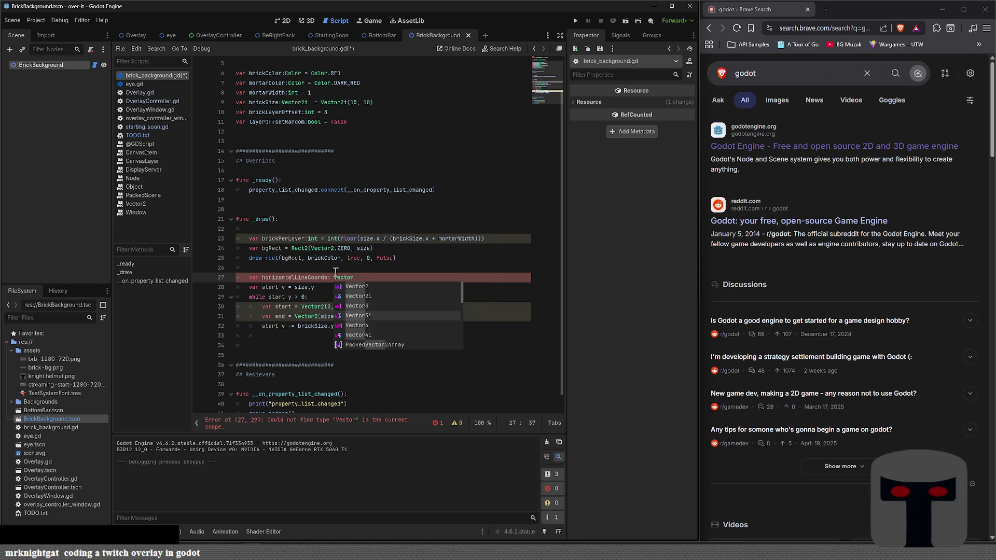
pyautogui.press('Down')
pyautogui.press('Return')
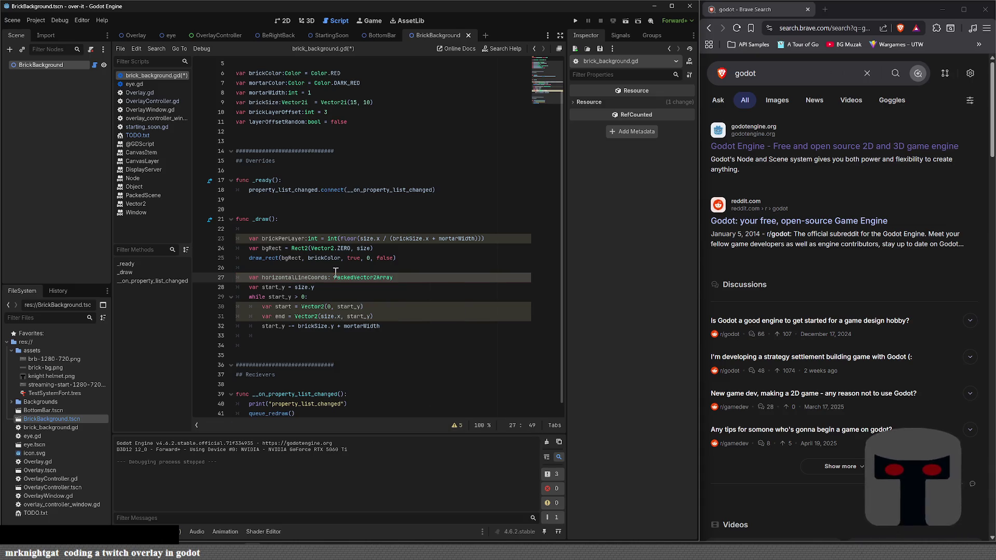
pyautogui.write('Pack')
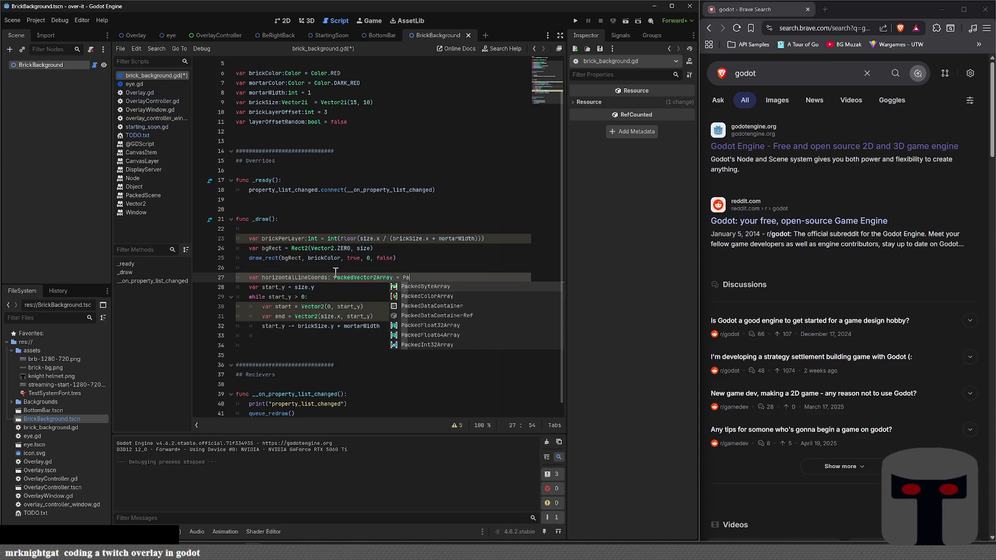
pyautogui.write('edVec')
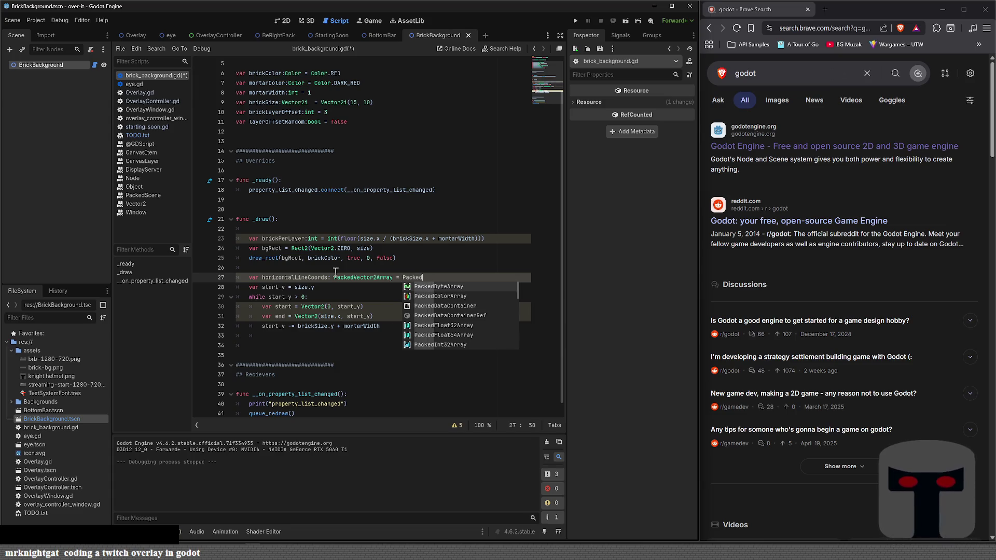
pyautogui.press('Return')
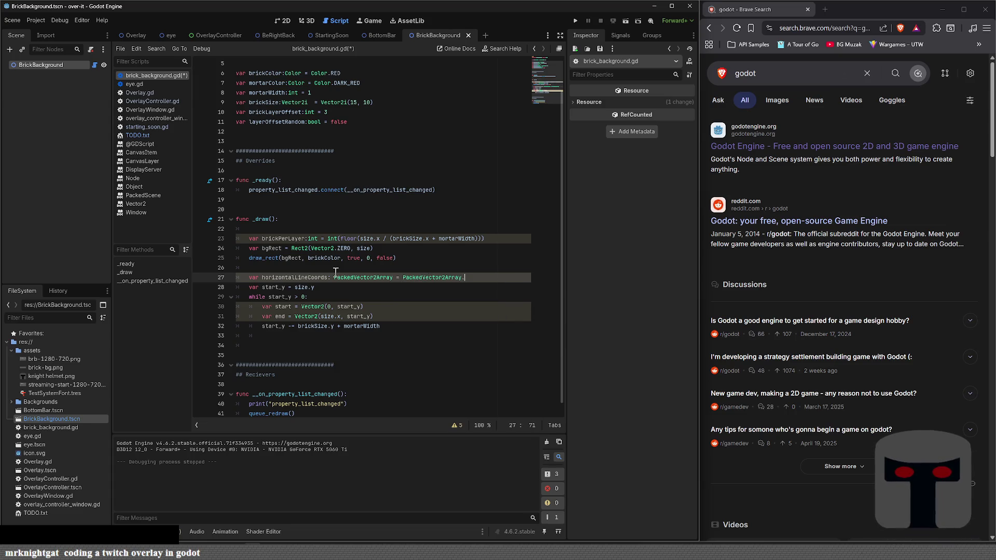
pyautogui.write('new')
pyautogui.press('BackSpace')
pyautogui.press('BackSpace')
pyautogui.press('BackSpace')
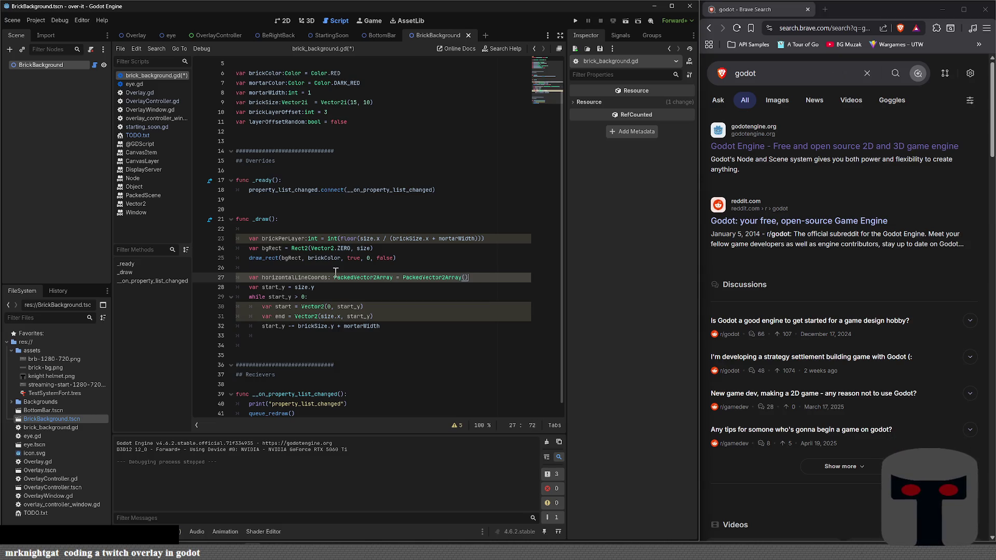
pyautogui.write('.new()s')
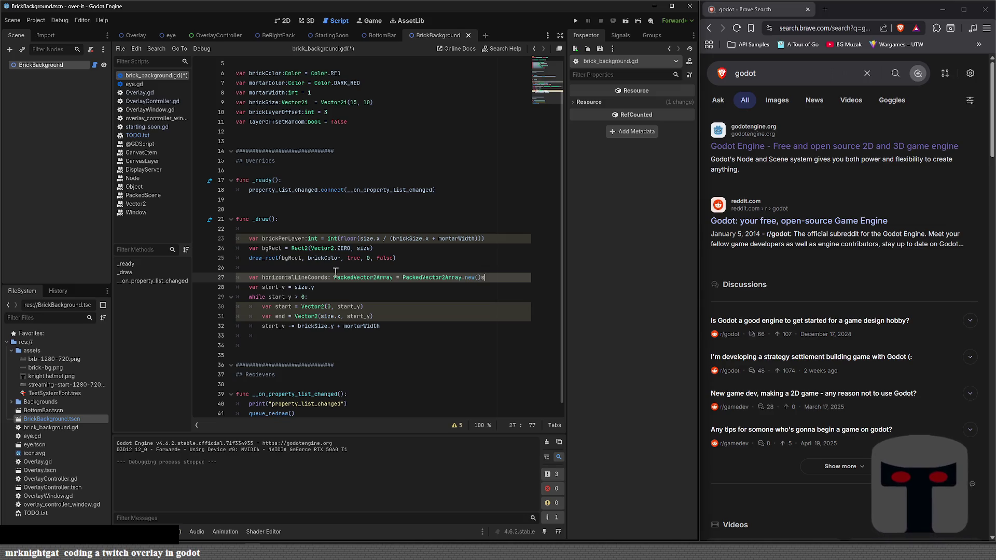
pyautogui.press('BackSpace')
pyautogui.hotkey('ctrl', 's')
pyautogui.click(381, 326)
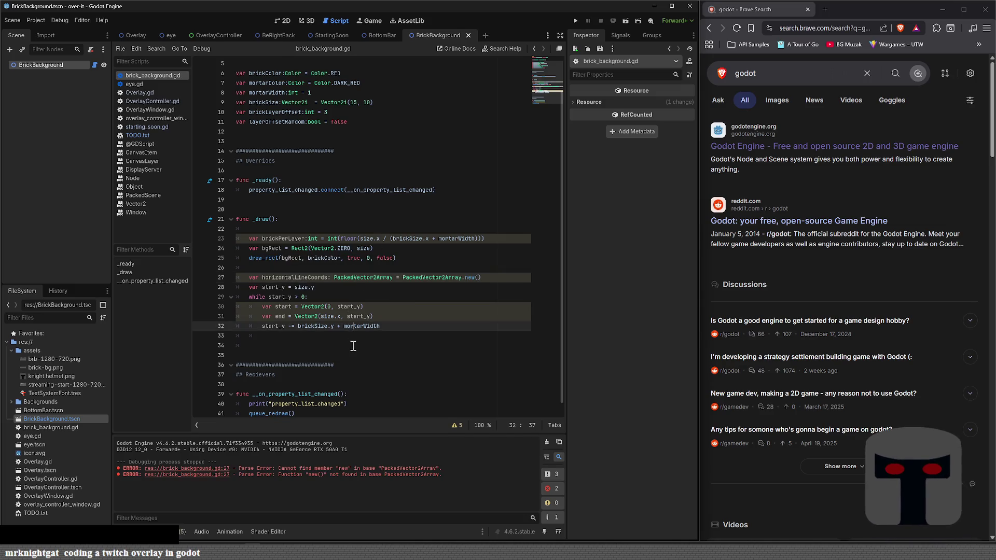
# Add horizontalLineCoords.append(start, end) at the end of the while loop and save.
pyautogui.press('Return')
pyautogui.write('ho')
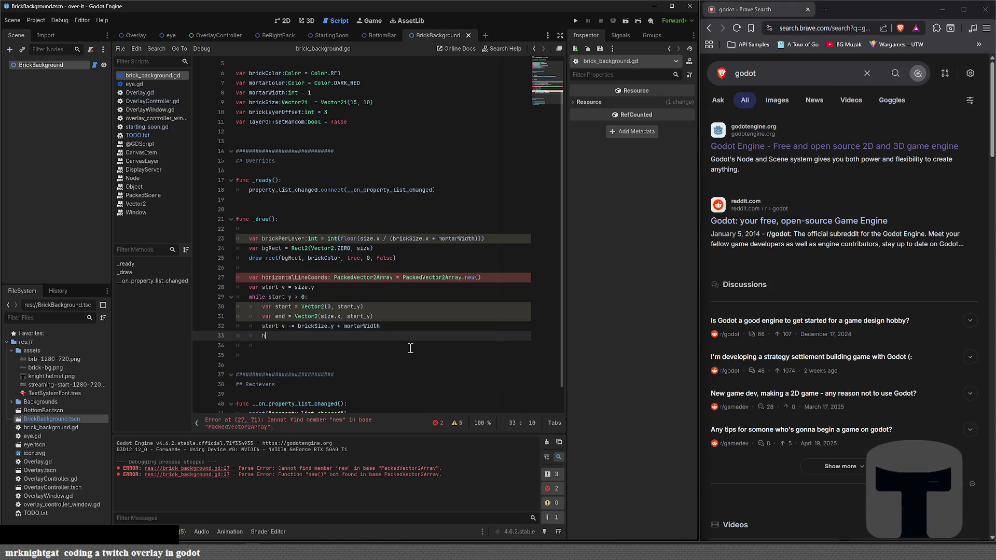
pyautogui.write('rzon')
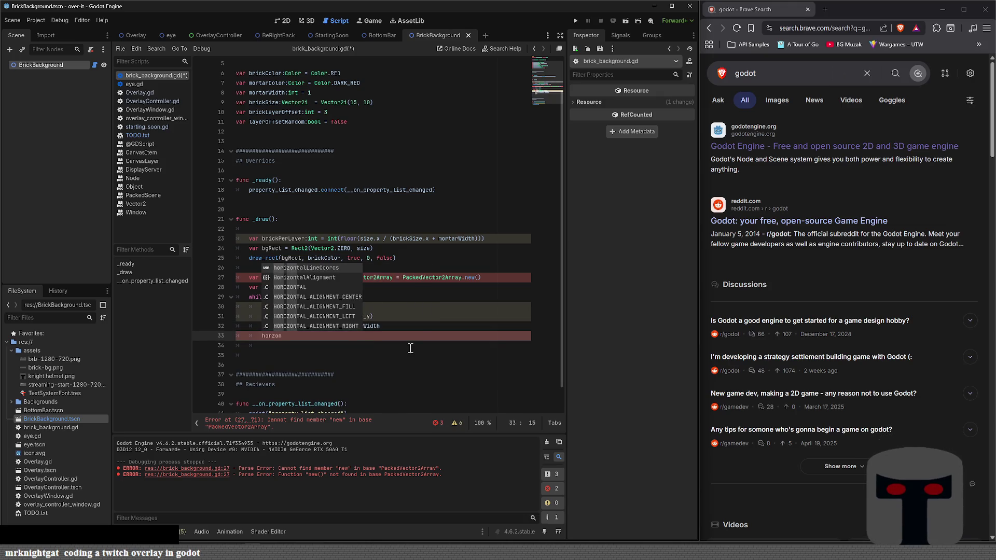
pyautogui.press('Return')
pyautogui.write('.')
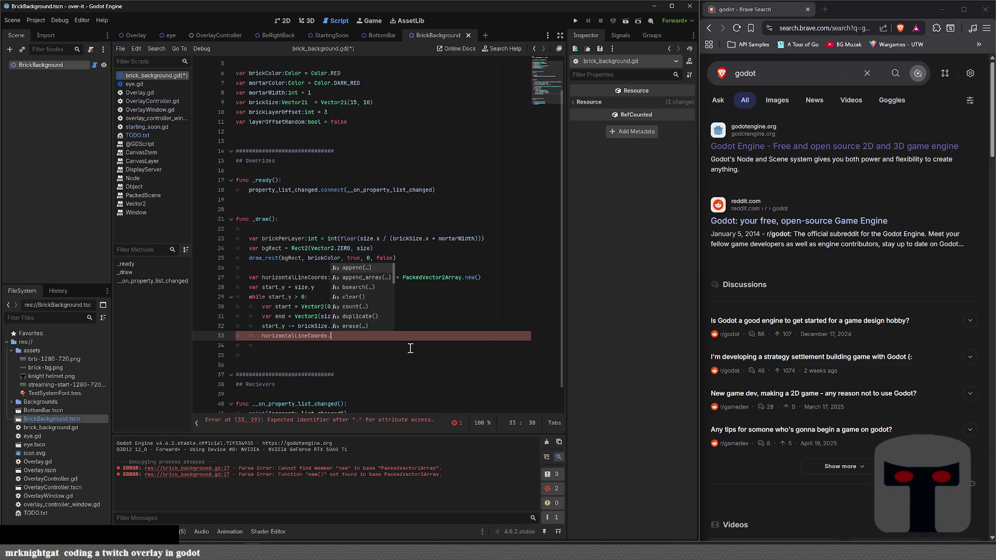
pyautogui.press('Return')
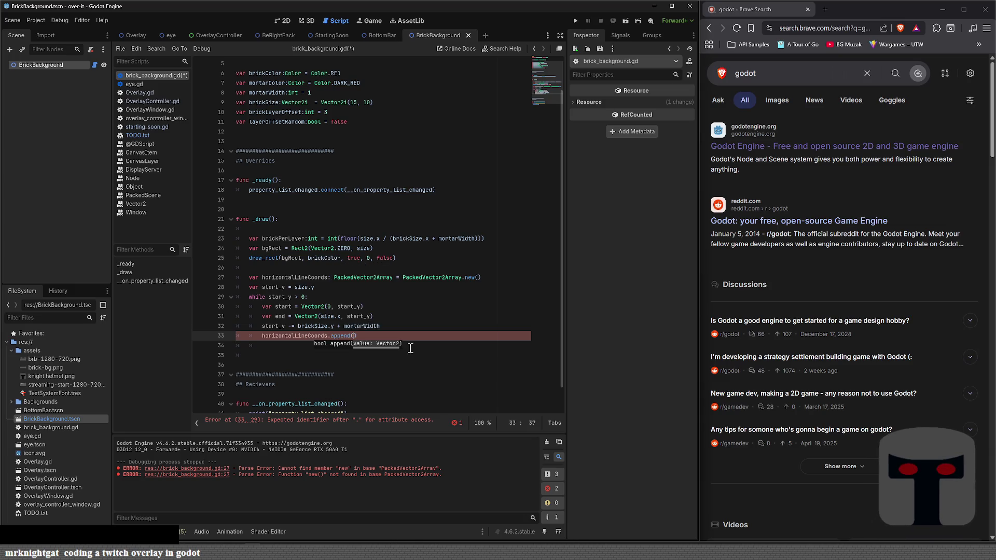
pyautogui.write('ho')
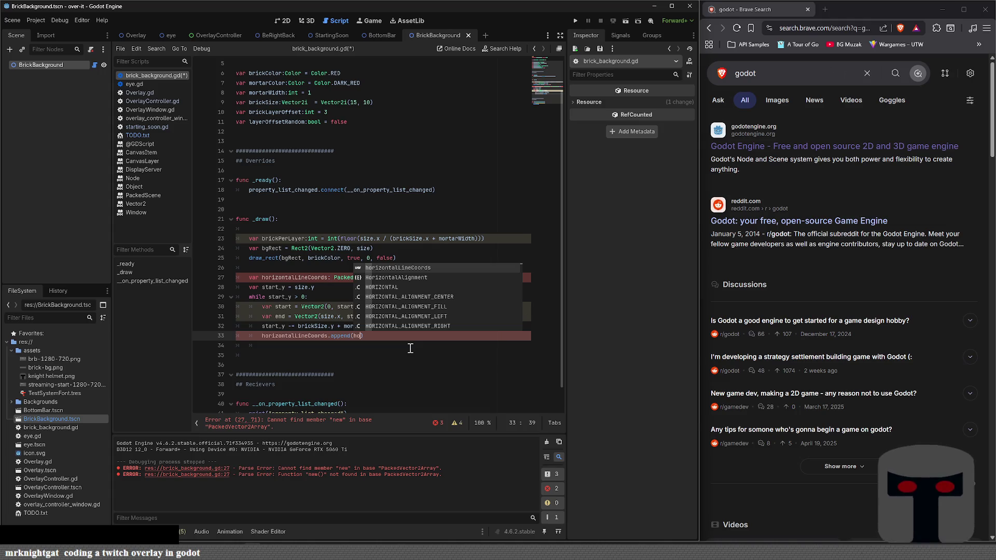
pyautogui.write('rizon')
pyautogui.press('BackSpace')
pyautogui.press('BackSpace')
pyautogui.press('BackSpace')
pyautogui.write('start, end)')
pyautogui.hotkey('ctrl', 's')
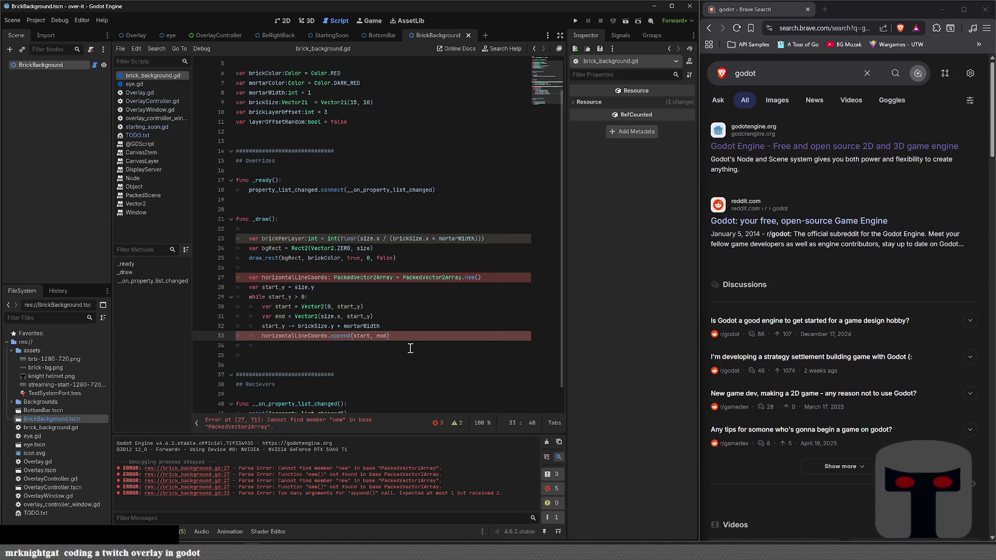
pyautogui.click(410, 348)
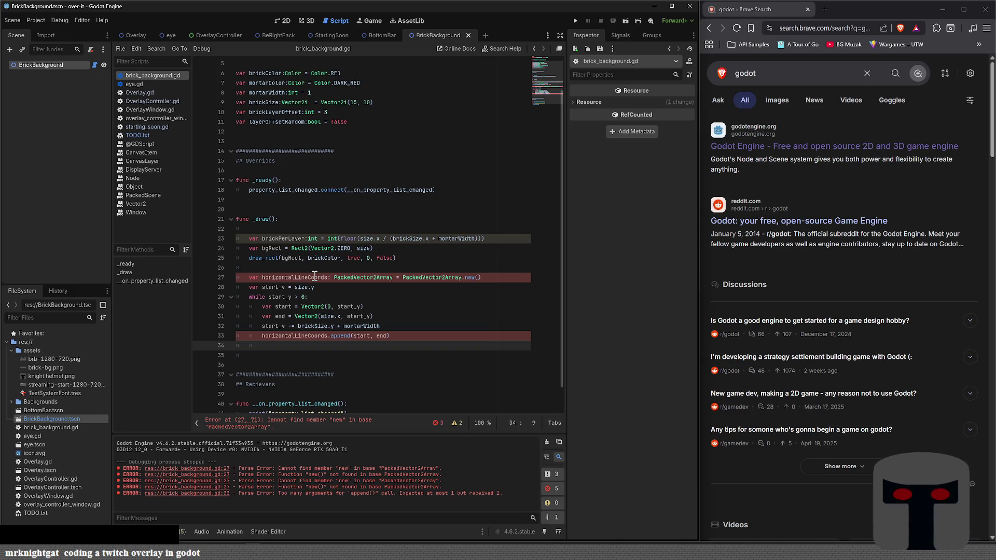
pyautogui.doubleClick(450, 279)
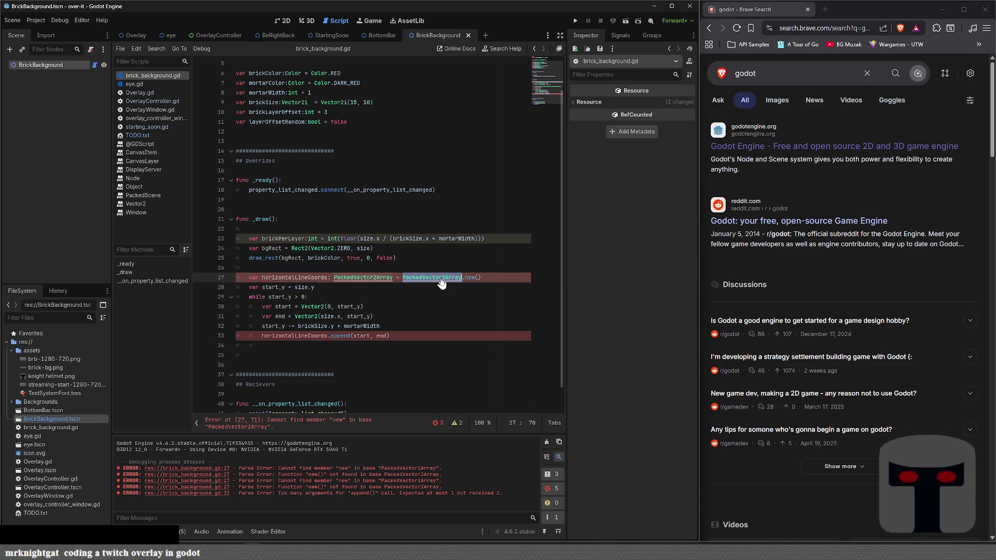
# Check the PackedVector2Array docs, then delete .new so line 27 reads PackedVector2Array().
pyautogui.keyDown('ctrl'); pyautogui.click(441, 282); pyautogui.keyUp('ctrl')
pyautogui.scroll(-2, 412, 285)
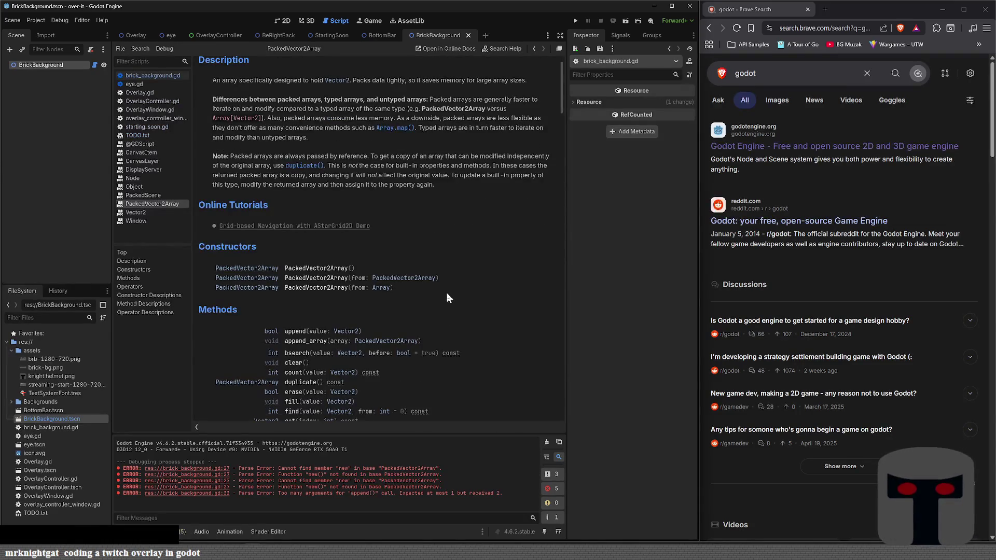
pyautogui.hotkey('alt', 'Left')
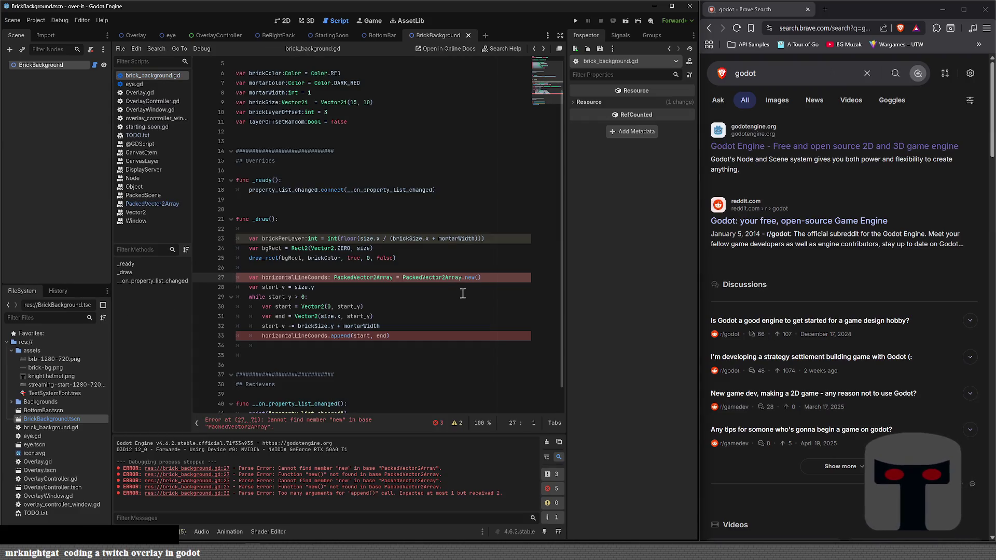
pyautogui.moveTo(473, 283); pyautogui.dragTo(472, 284)
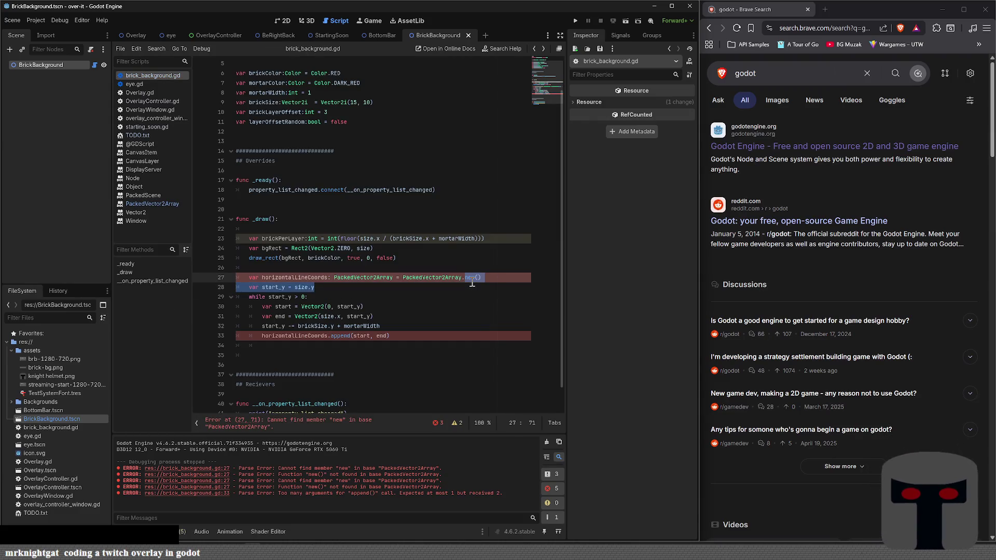
pyautogui.click(472, 284)
pyautogui.press('BackSpace')
pyautogui.press('BackSpace')
pyautogui.press('BackSpace')
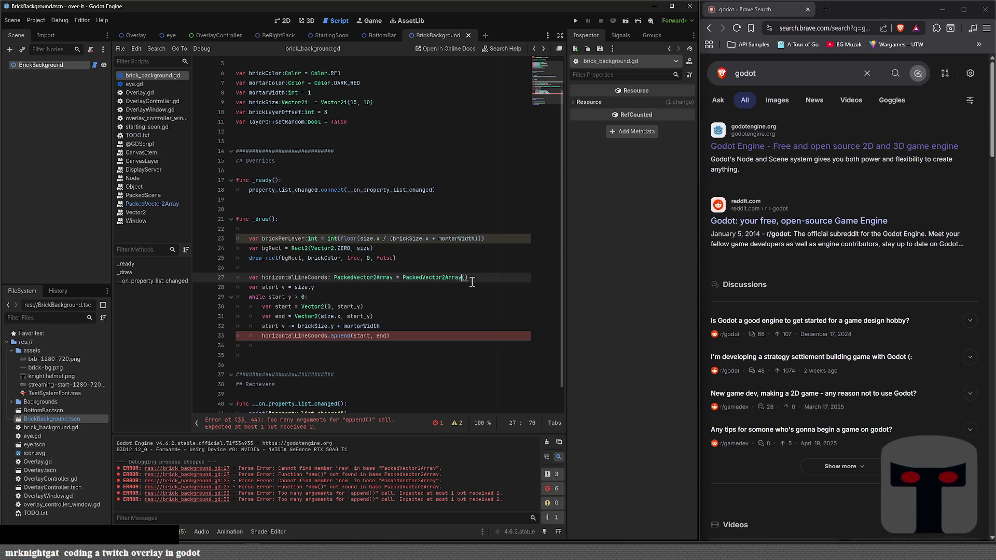
pyautogui.click(369, 326)
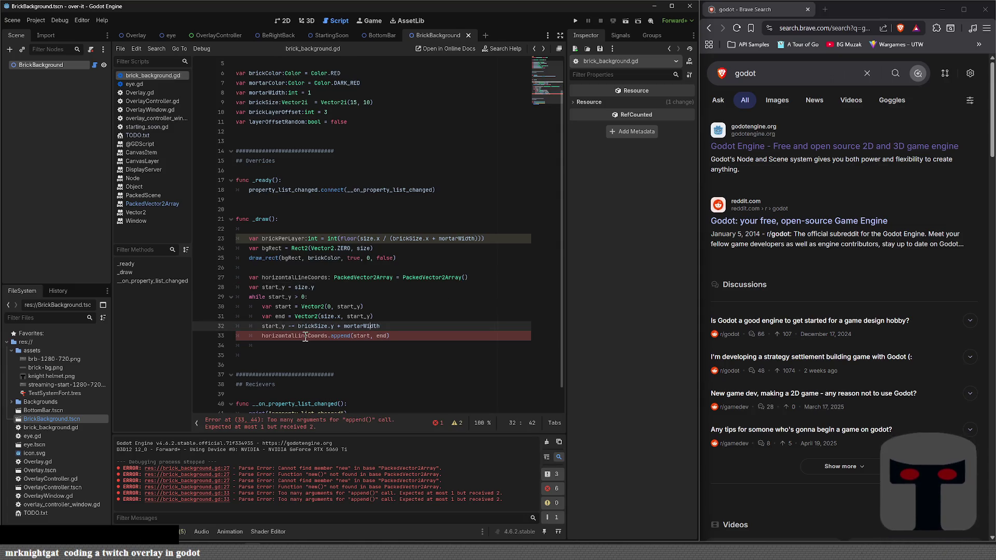
pyautogui.doubleClick(291, 277)
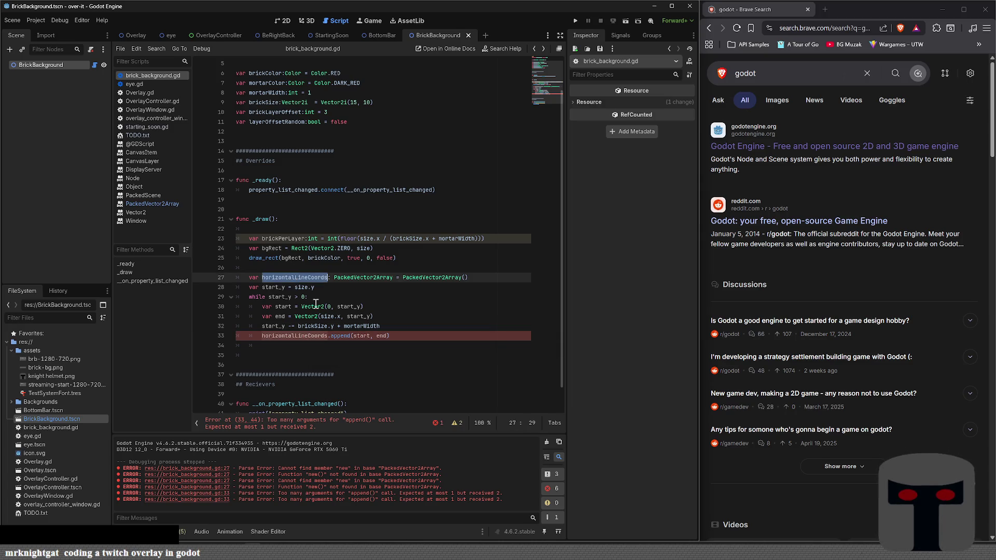
# Restore the horizontalLineCoords reference using autocomplete and save the script.
pyautogui.moveTo(315, 303)
pyautogui.write('horizont')
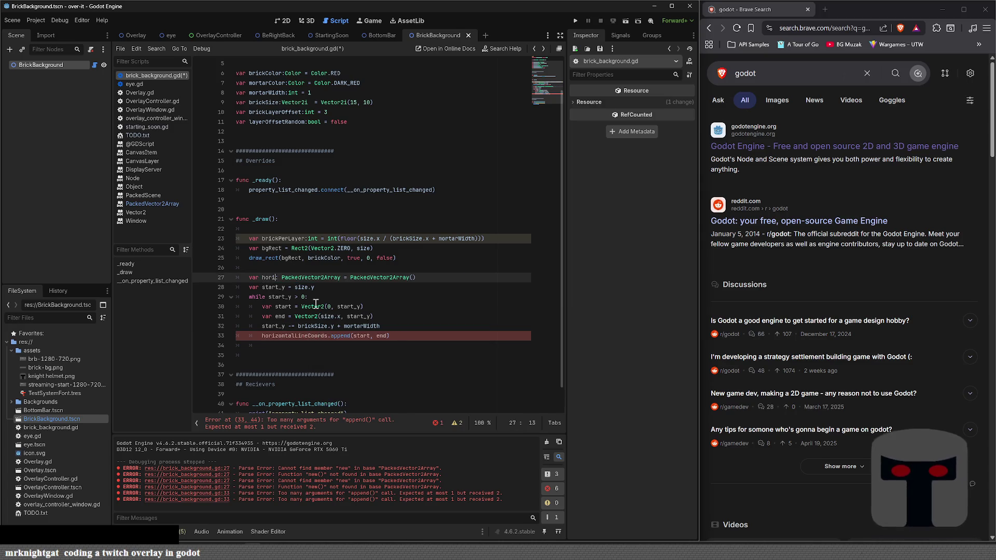
pyautogui.press('BackSpace')
pyautogui.press('BackSpace')
pyautogui.press('BackSpace')
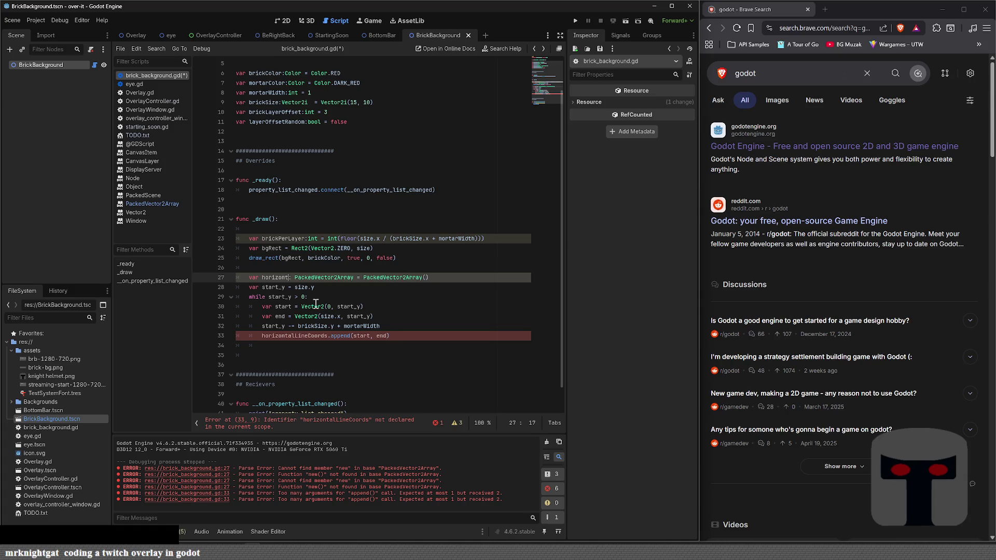
pyautogui.write('LineC')
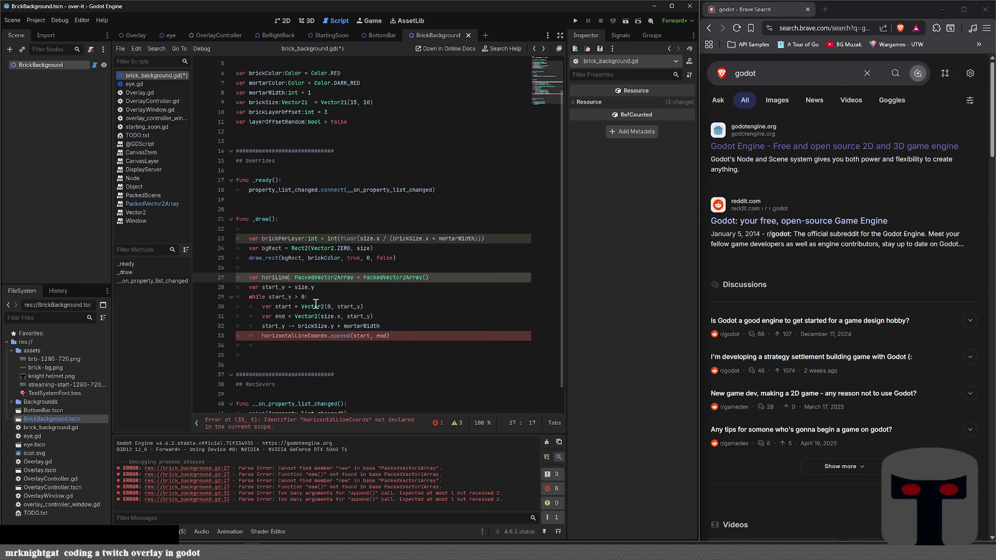
pyautogui.press('Return')
pyautogui.hotkey('ctrl', 's')
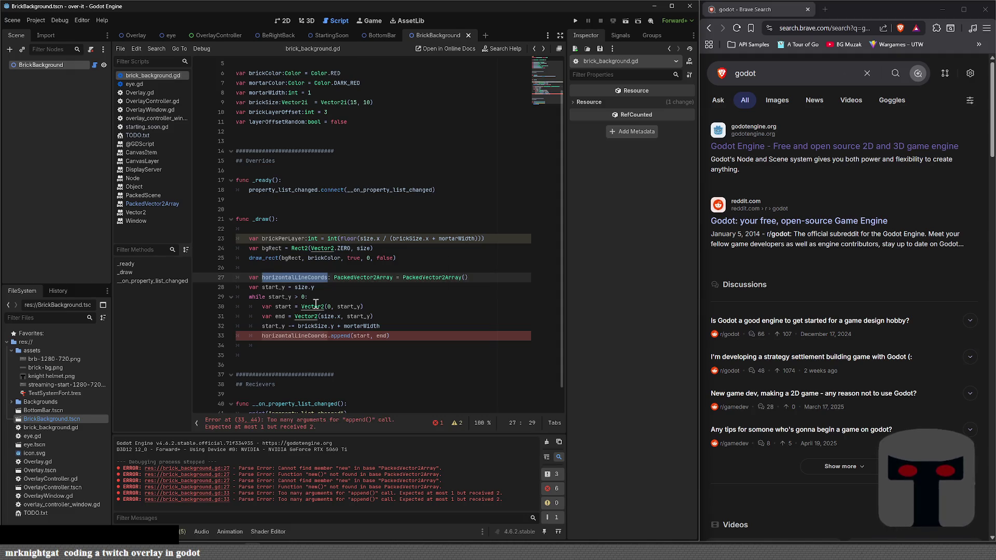
# Rename the array declaration on line 27 to yLineCoords and save.
pyautogui.click(309, 347)
pyautogui.click(300, 278)
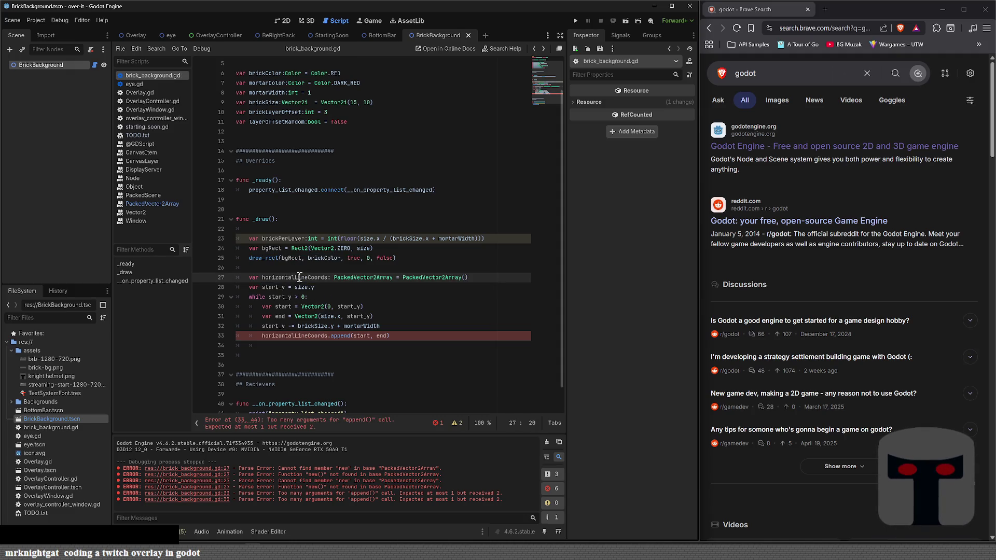
pyautogui.doubleClick(308, 278)
pyautogui.moveTo(319, 310)
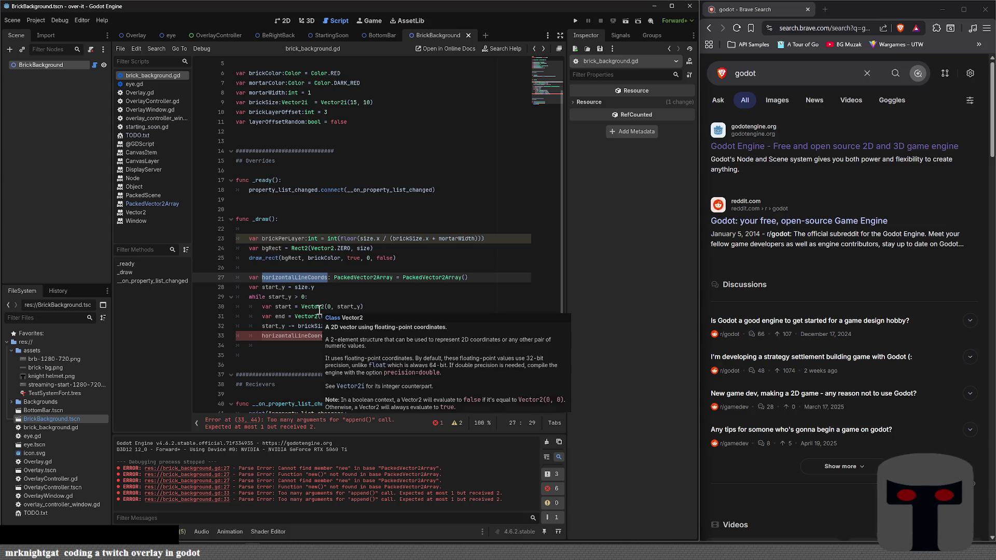
pyautogui.write('li')
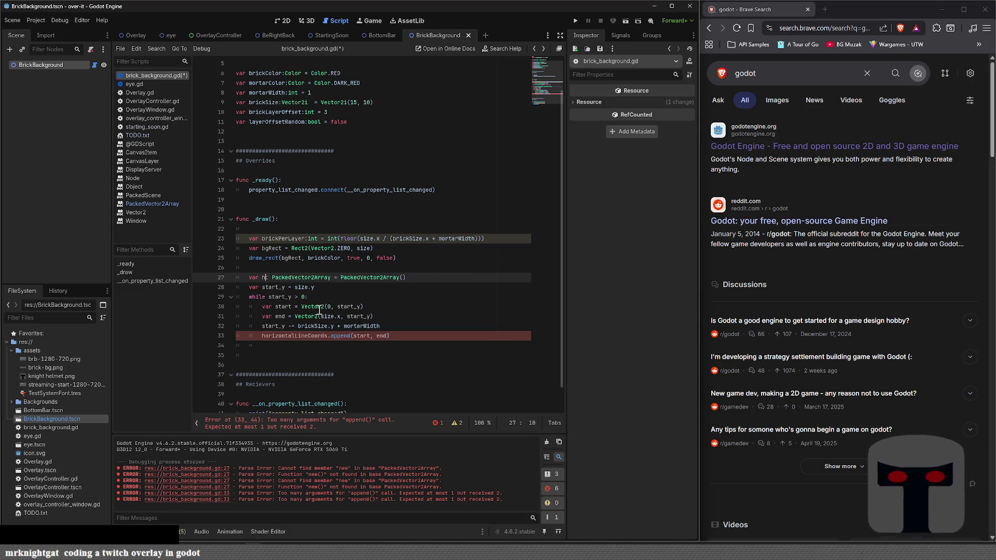
pyautogui.write('neCoords')
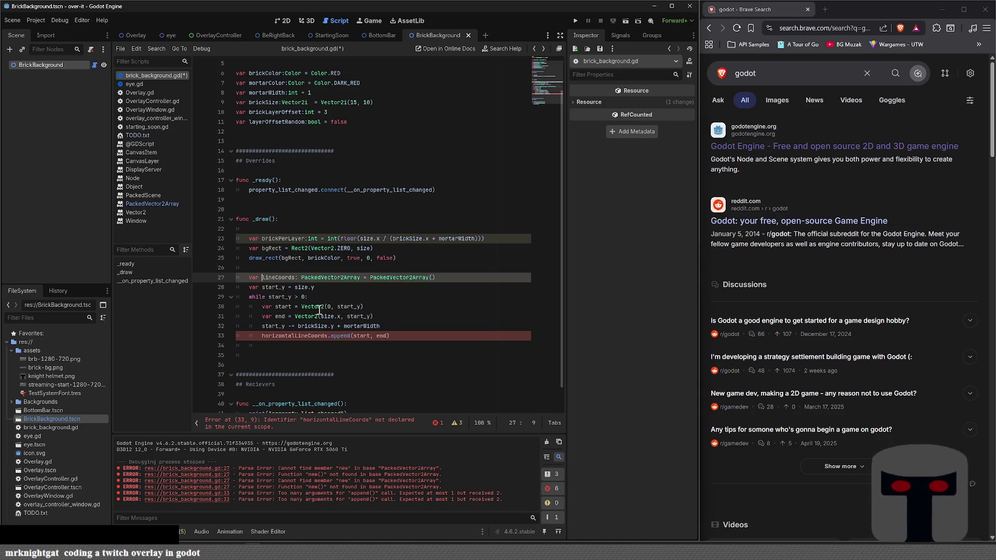
pyautogui.write('yL')
pyautogui.hotkey('ctrl', 's')
# Copy yLineCoords over the old array name in the append line and save.
pyautogui.tripleClick(280, 278)
pyautogui.doubleClick(281, 278)
pyautogui.hotkey('ctrl', 'c')
pyautogui.doubleClick(280, 336)
pyautogui.hotkey('ctrl', 'v')
pyautogui.hotkey('ctrl', 's')
# Split append(start, end) into append(start) and a separate yLineCoords.append(end), then save.
pyautogui.click(285, 358)
pyautogui.press('Return')
pyautogui.press('Up')
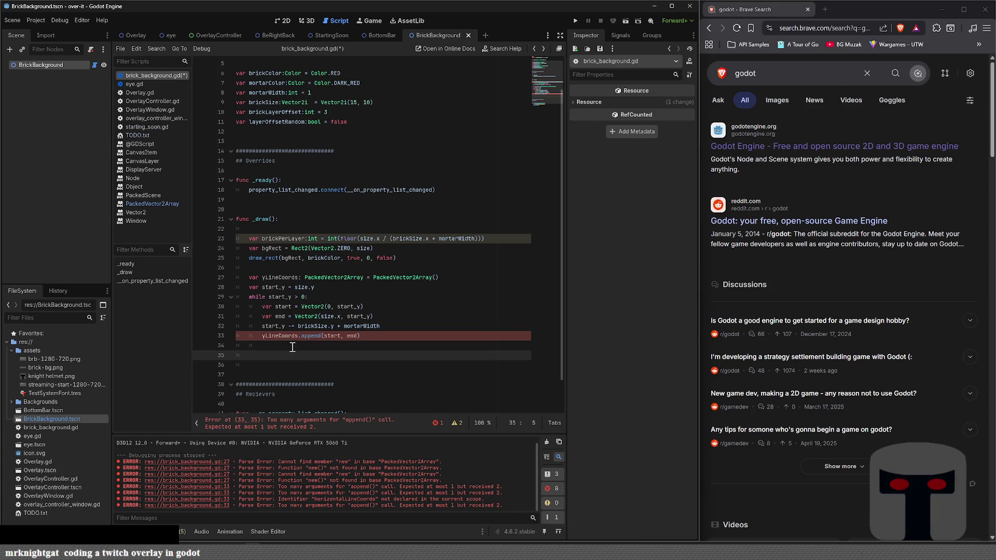
pyautogui.moveTo(292, 336)
pyautogui.click(347, 336)
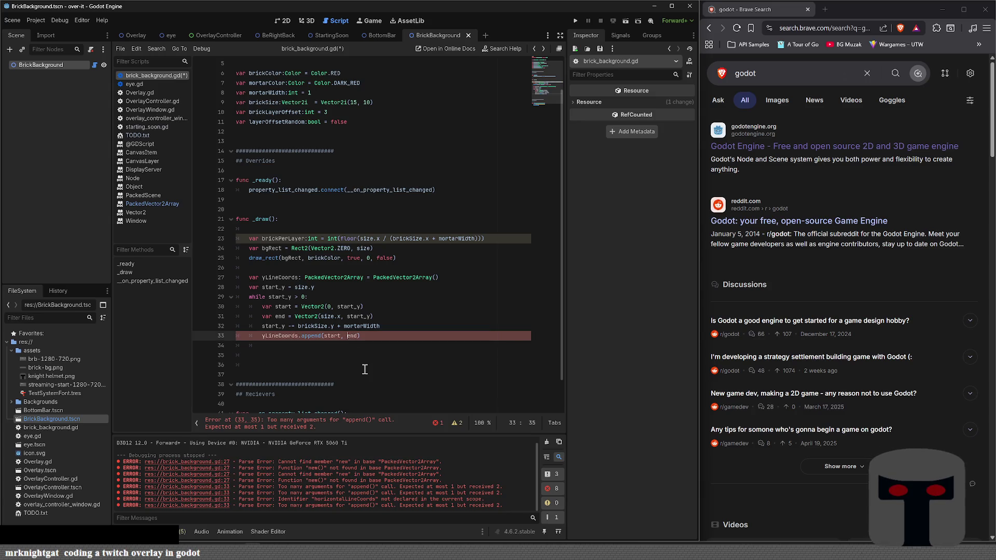
pyautogui.press('BackSpace')
pyautogui.press('BackSpace')
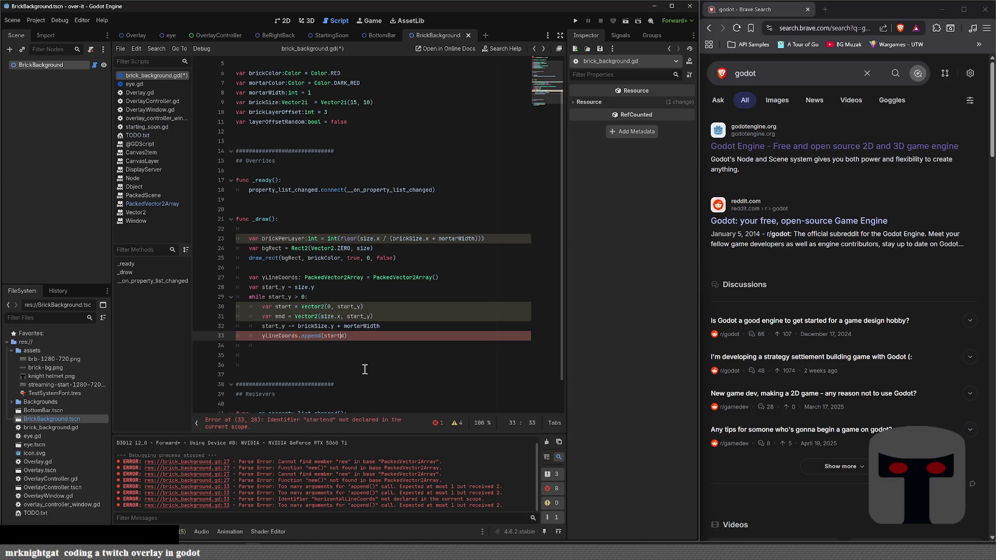
pyautogui.press('End')
pyautogui.press('Return')
pyautogui.write('Line')
pyautogui.press('Return')
pyautogui.write('.append(end)')
pyautogui.hotkey('ctrl', 's')
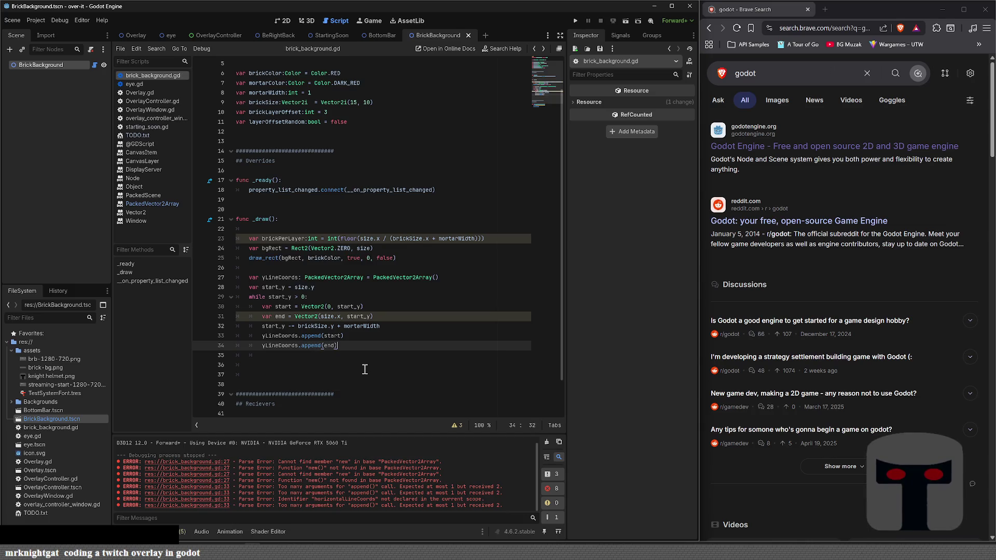
pyautogui.press('Down')
pyautogui.press('Down')
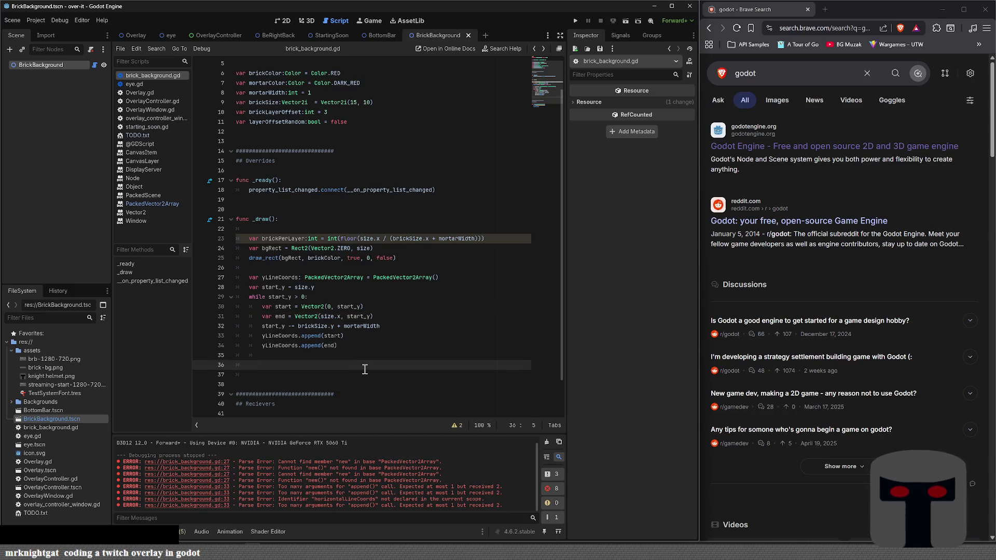
# Add draw_multiline(yLineCoords, mortarColor, mortarWidth, false) after the loop and run the project.
pyautogui.write('Pair')
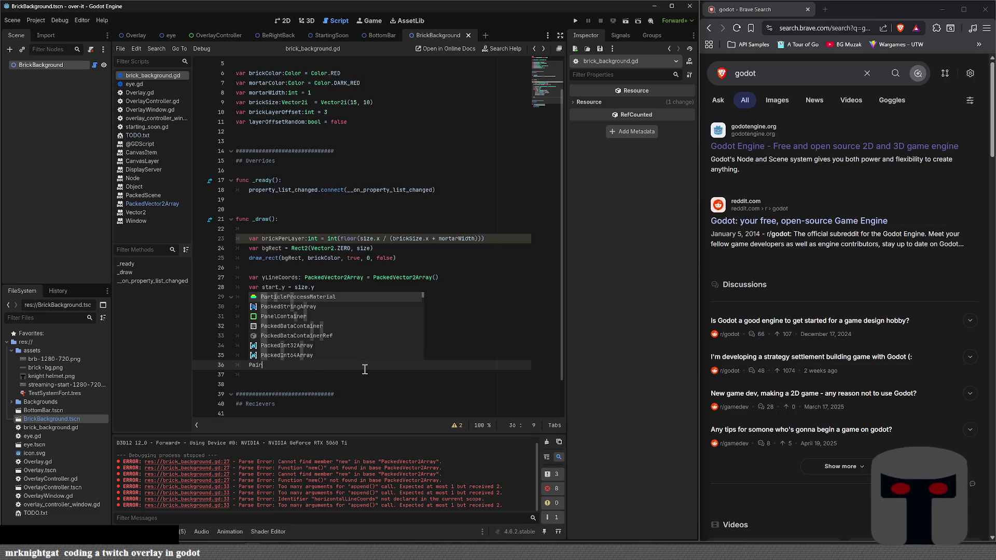
pyautogui.write('(')
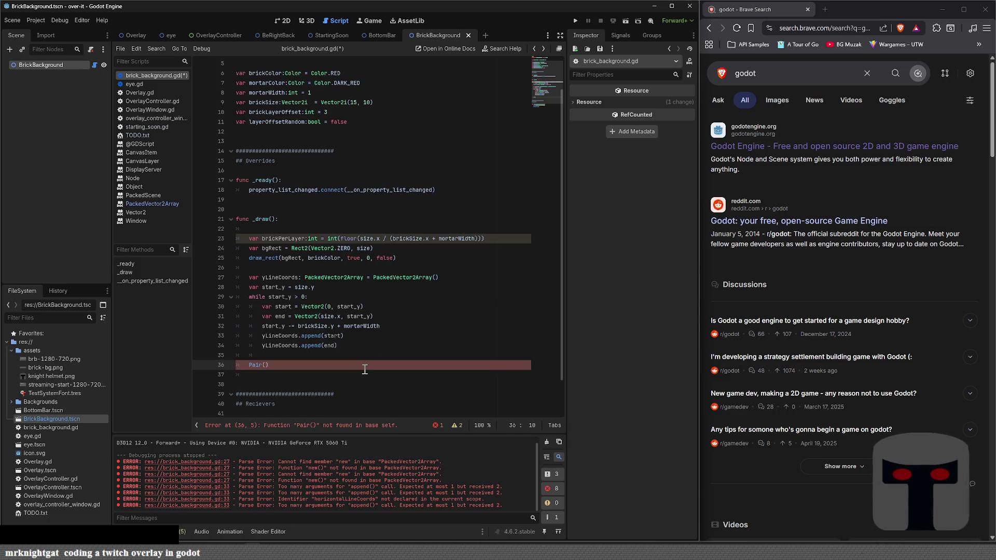
pyautogui.press('BackSpace')
pyautogui.press('BackSpace')
pyautogui.press('BackSpace')
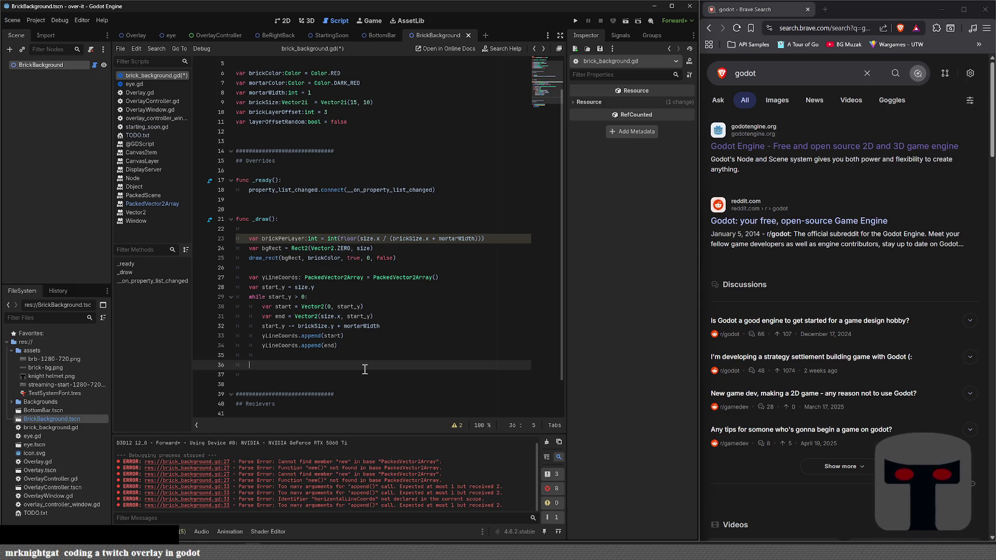
pyautogui.write('raw_mu')
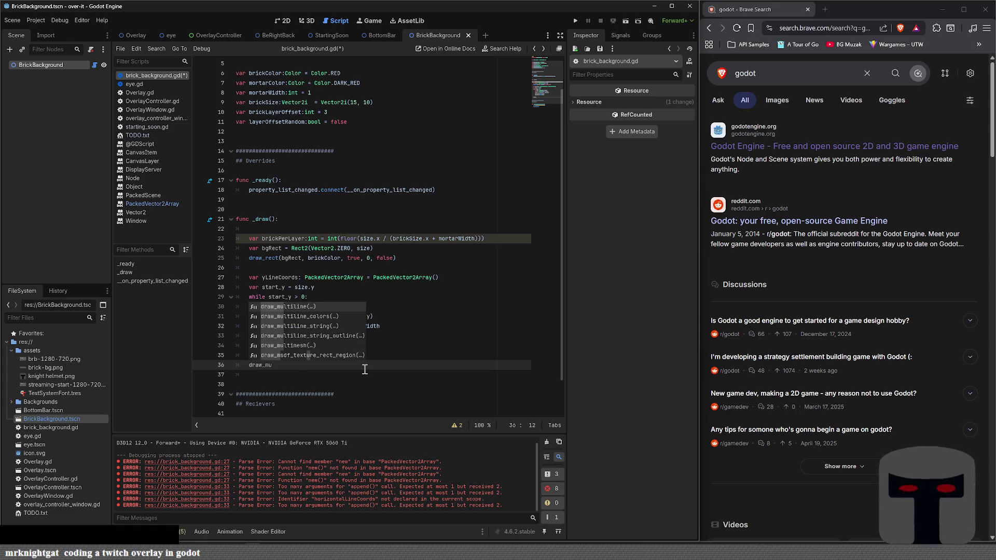
pyautogui.press('Return')
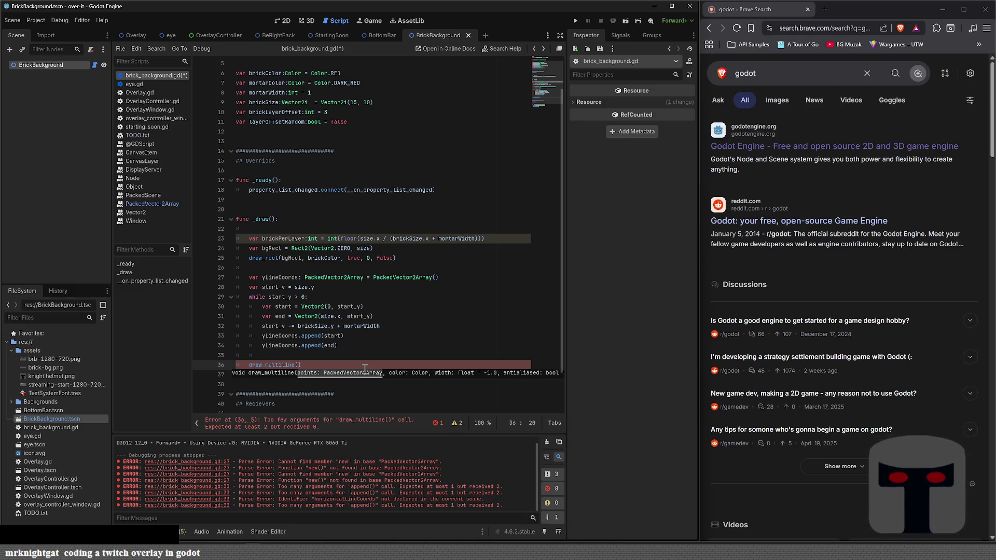
pyautogui.write('ine')
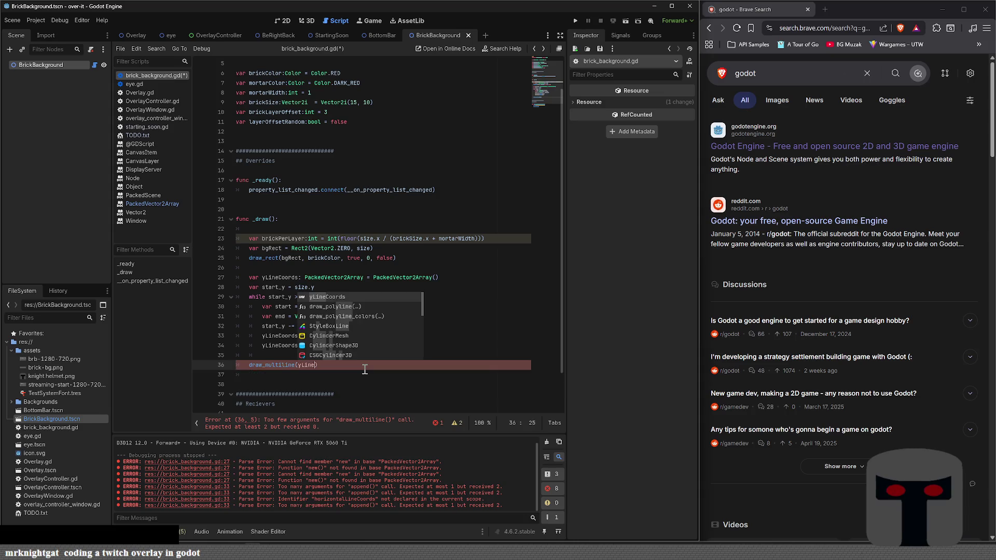
pyautogui.press('Return')
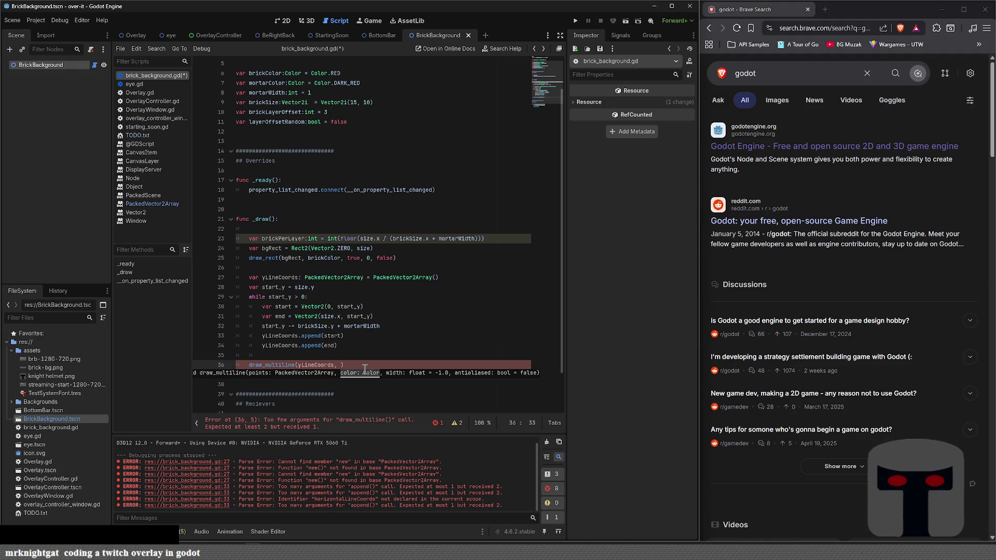
pyautogui.write('C')
pyautogui.press('BackSpace')
pyautogui.write('mort')
pyautogui.press('Return')
pyautogui.write(',')
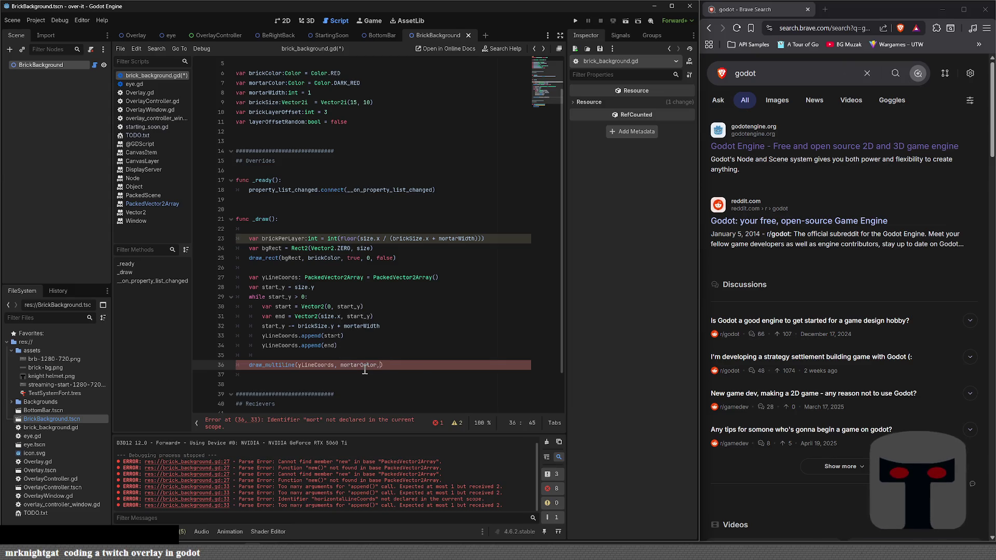
pyautogui.write(' mor')
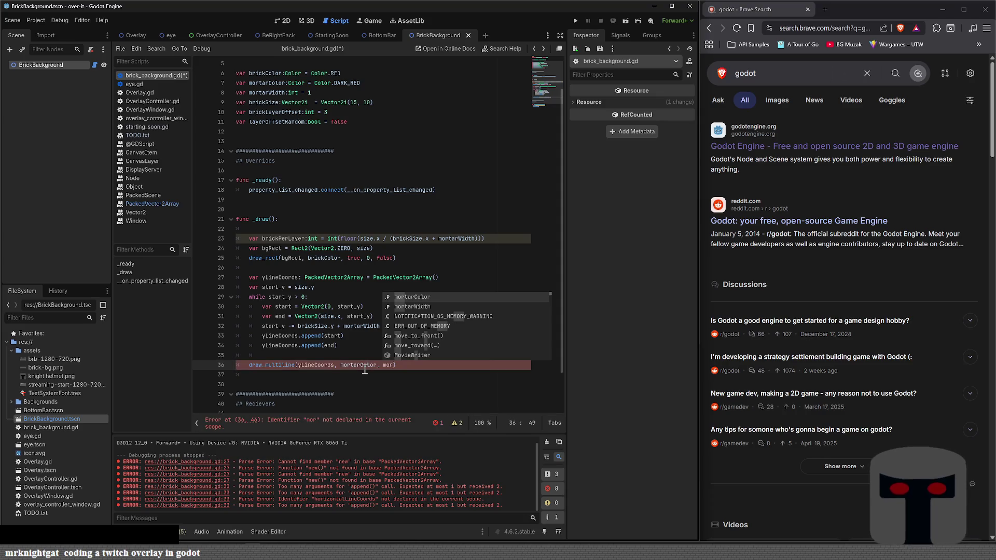
pyautogui.press('Down')
pyautogui.press('Return')
pyautogui.write(', fa')
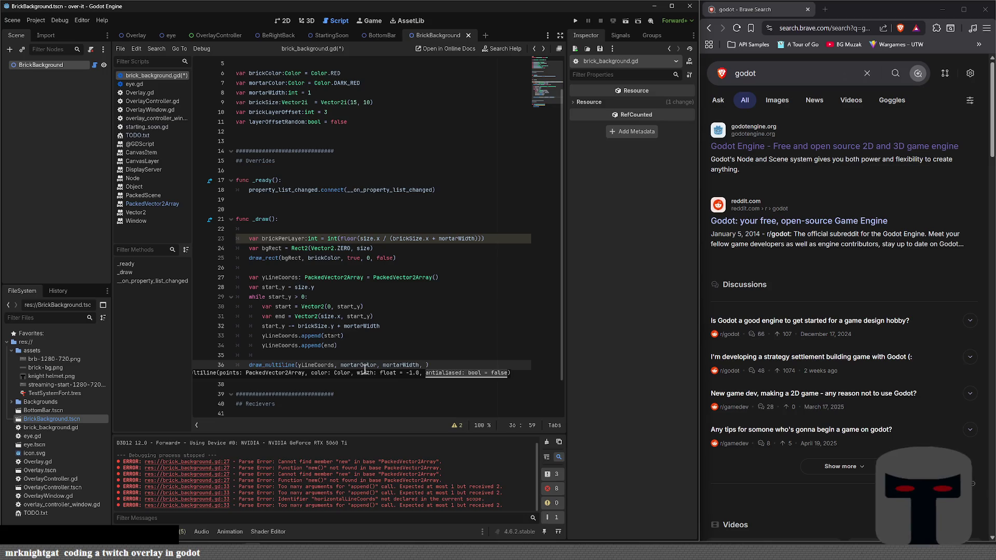
pyautogui.write('lse')
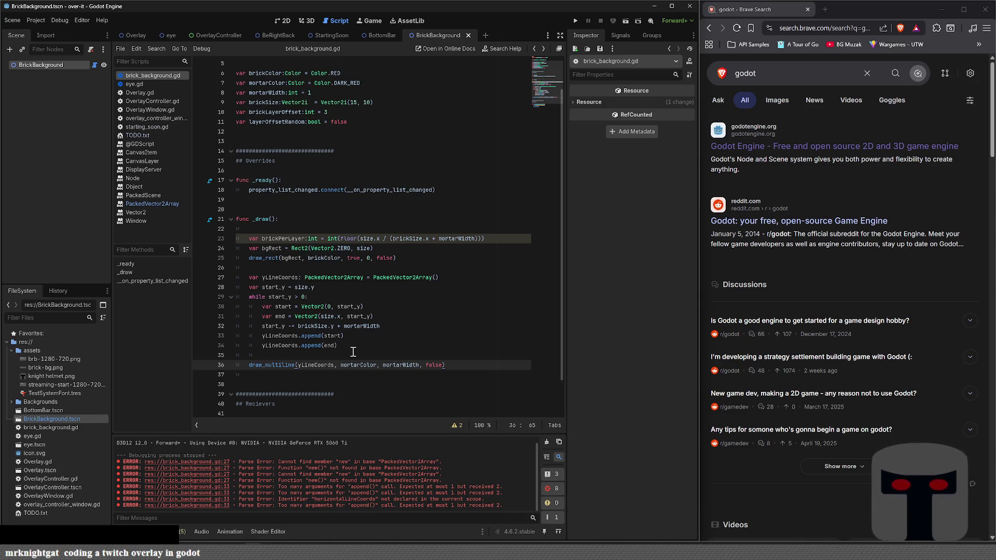
pyautogui.press('F5')
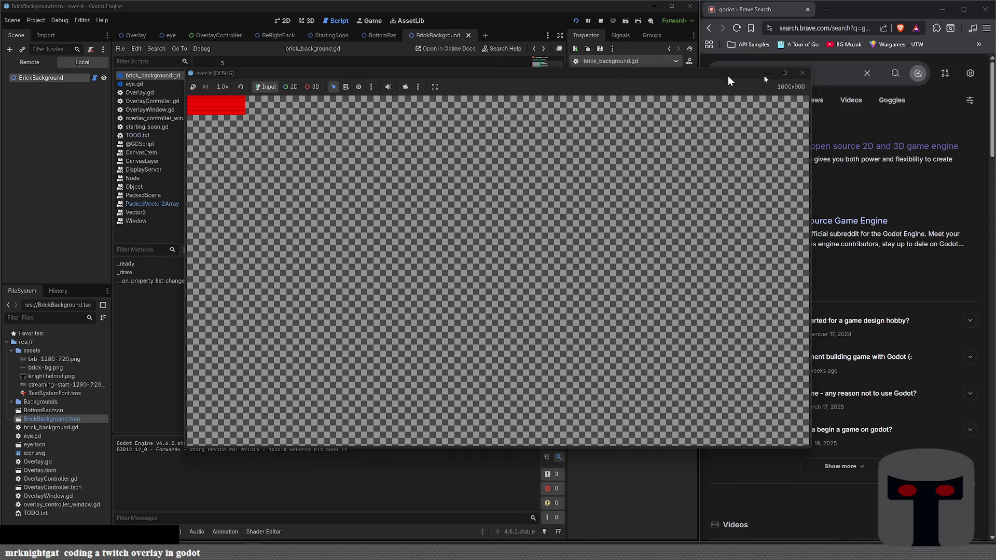
# Restart the game, shrink its window, and try game speeds 4.0x, 1/16x, then 1.0x.
pyautogui.click(801, 74)
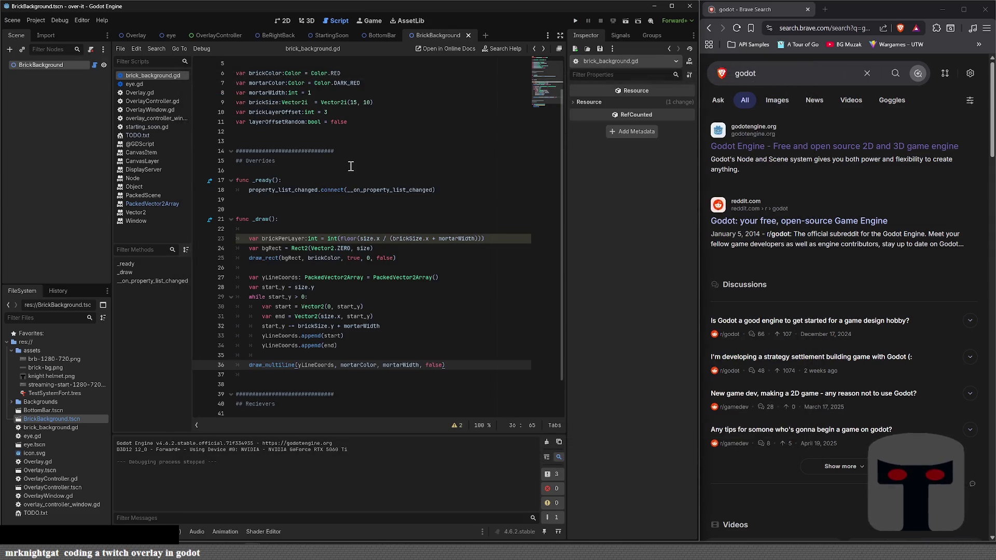
pyautogui.press('F5')
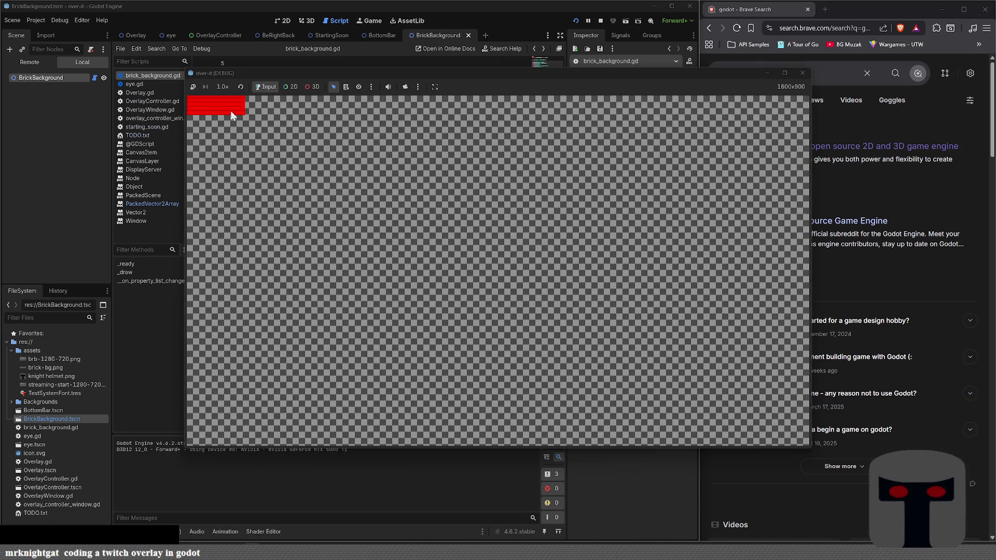
pyautogui.click(219, 87)
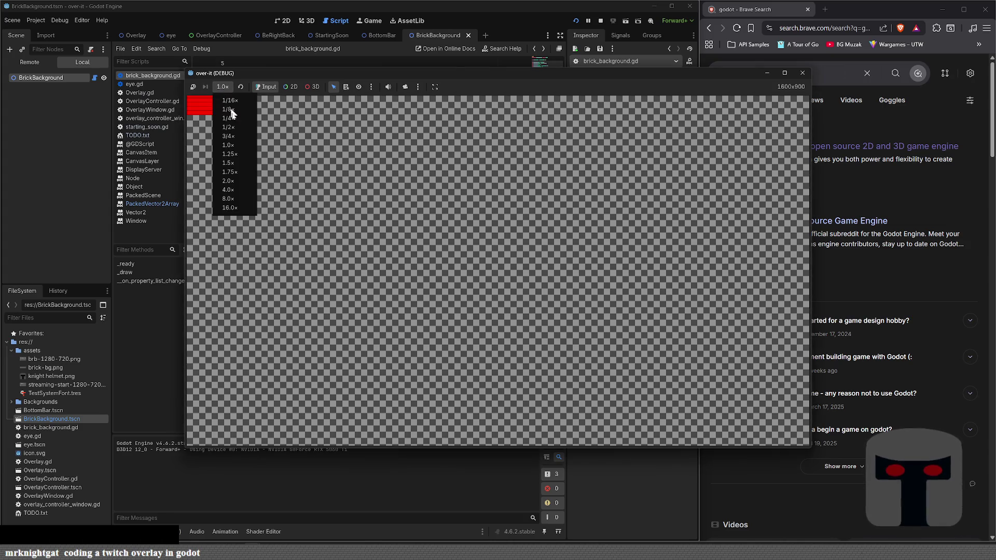
pyautogui.click(237, 194)
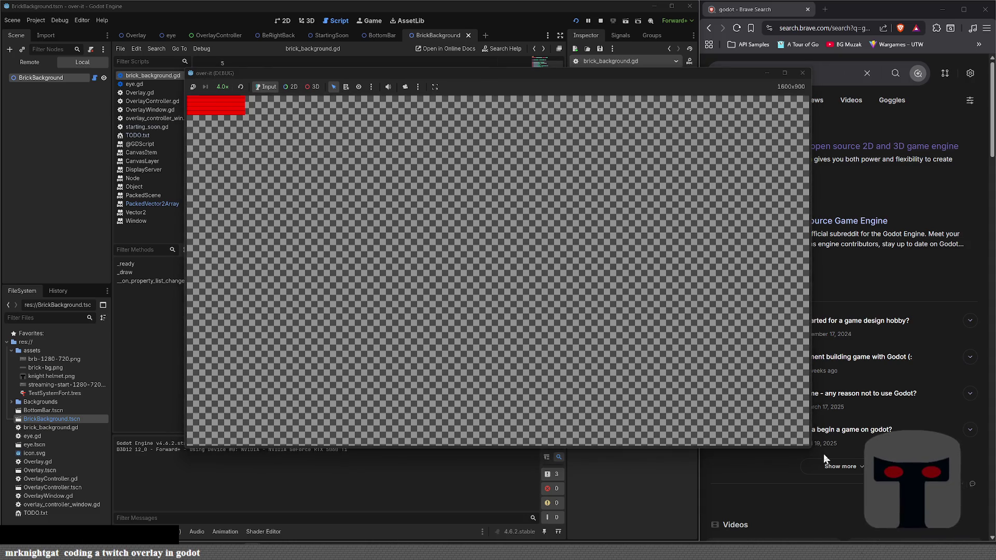
pyautogui.moveTo(812, 448); pyautogui.dragTo(752, 436)
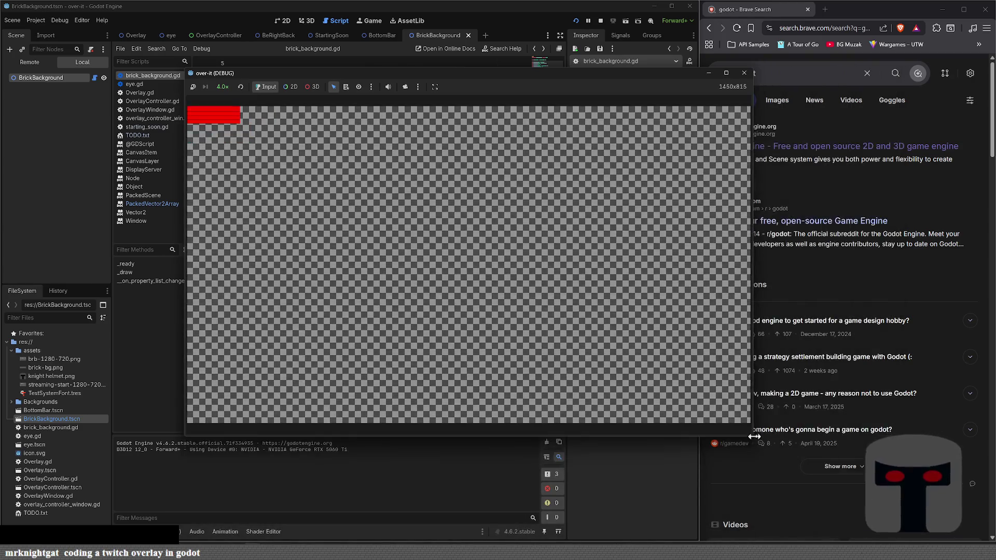
pyautogui.click(222, 87)
pyautogui.click(225, 101)
pyautogui.click(222, 87)
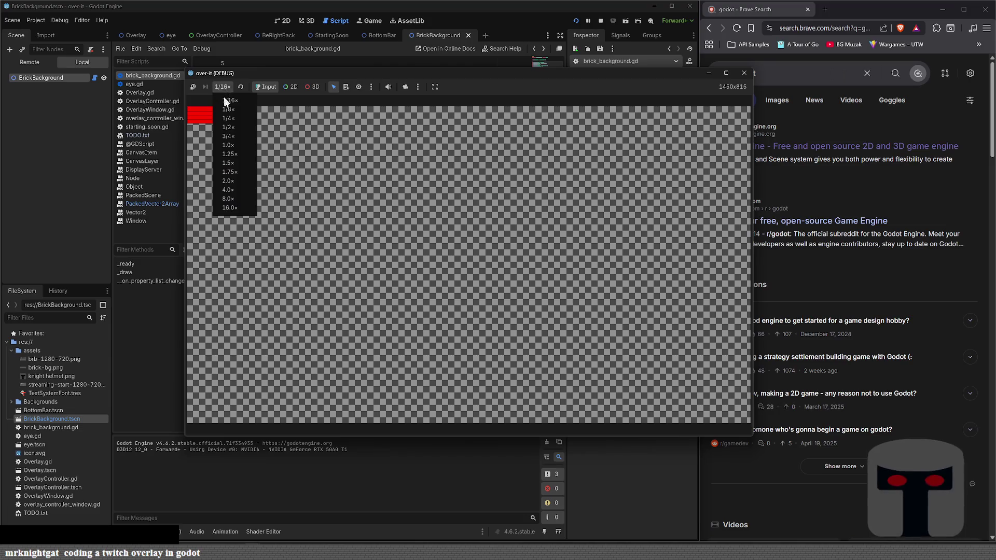
pyautogui.click(233, 146)
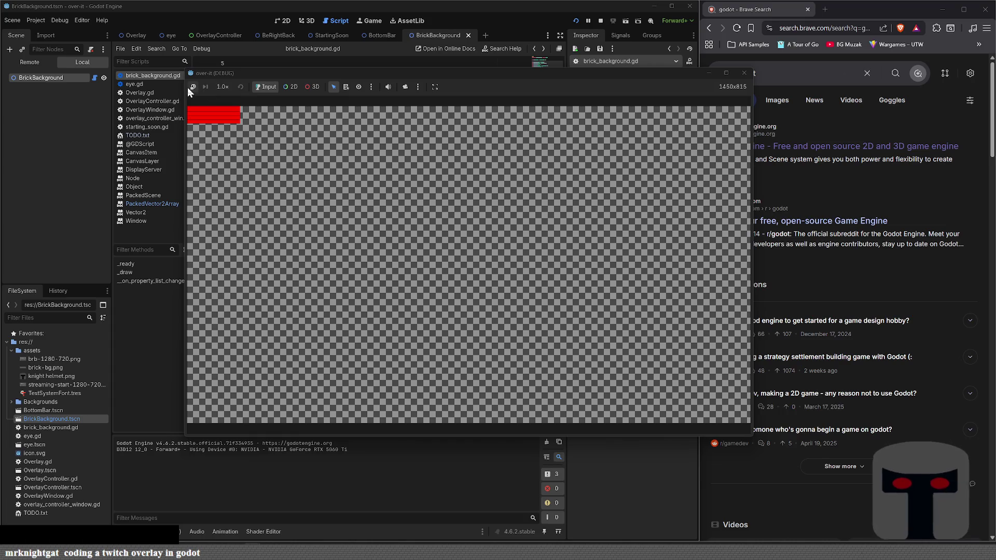
# Toggle the editor camera override, reset the 2D camera view, and close the game window.
pyautogui.click(410, 89)
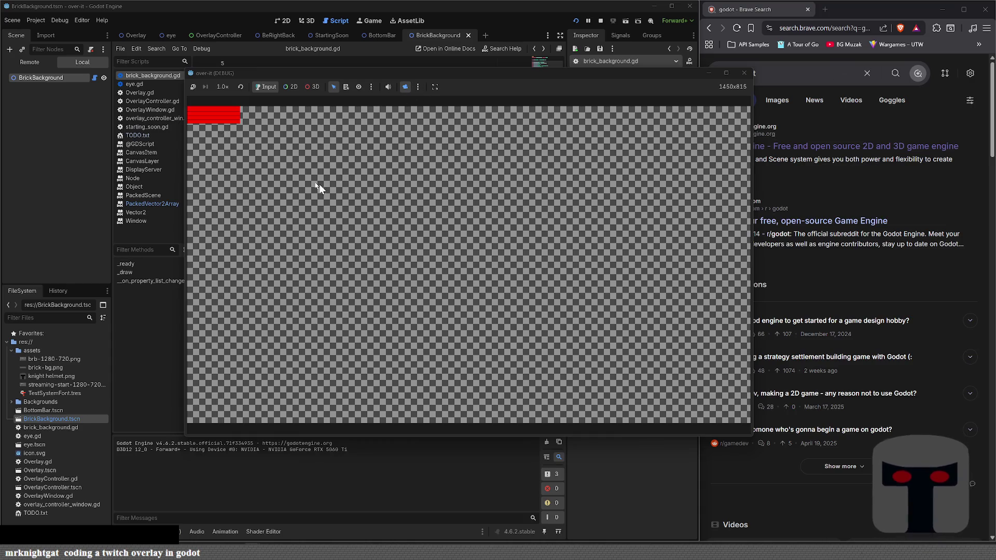
pyautogui.click(417, 87)
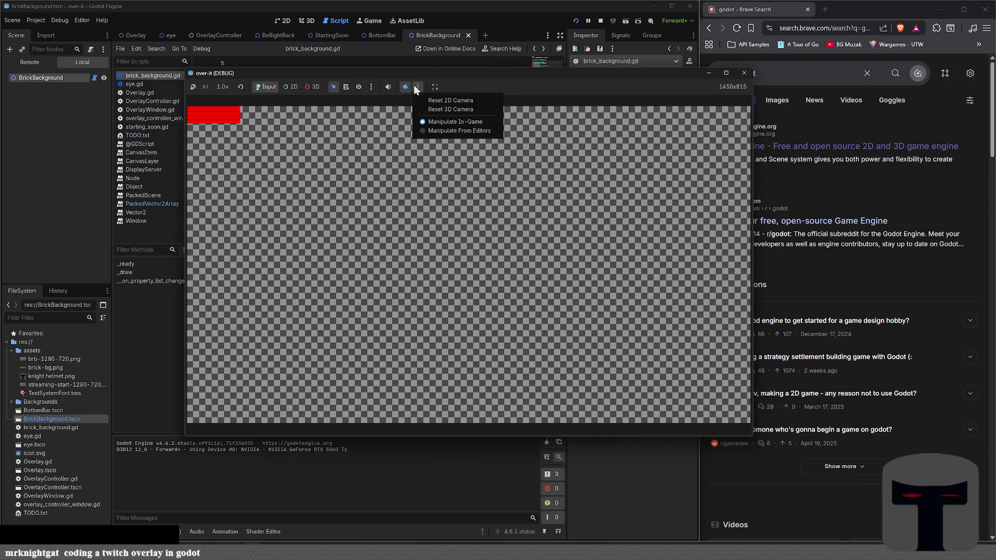
pyautogui.click(425, 101)
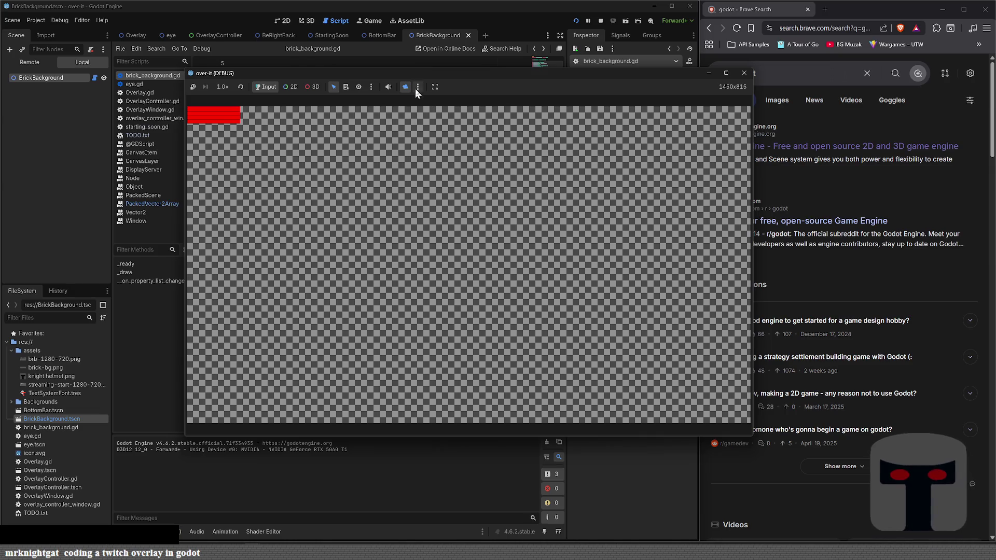
pyautogui.click(406, 87)
pyautogui.click(405, 87)
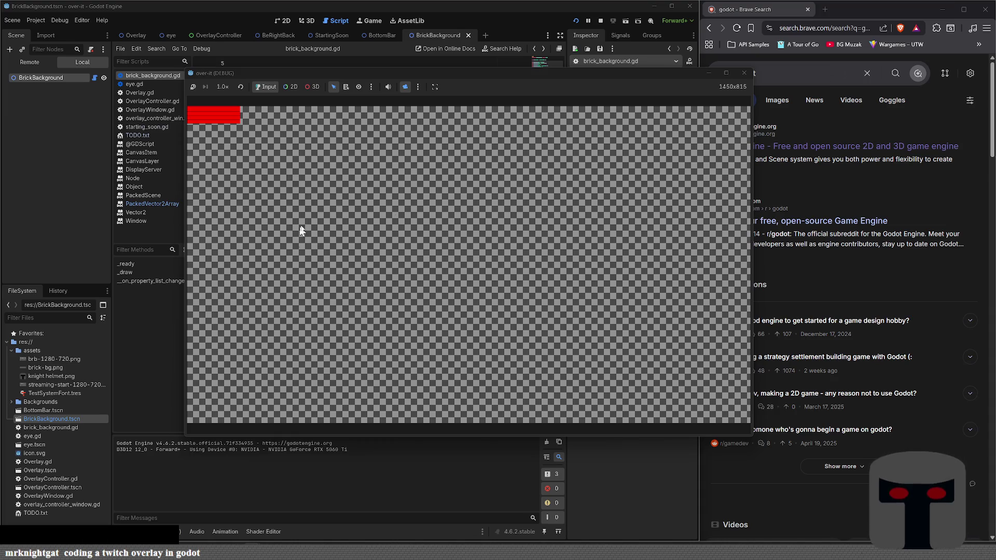
pyautogui.click(744, 72)
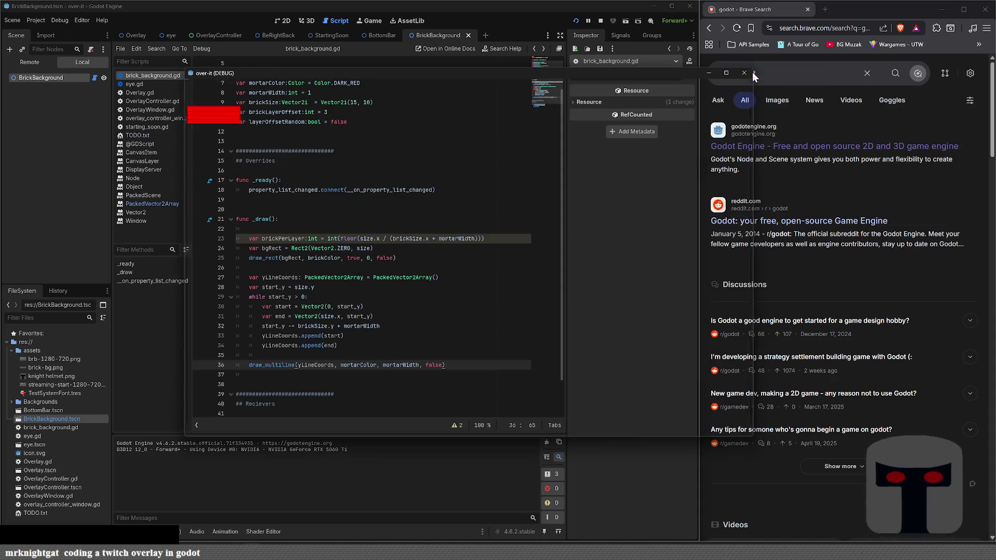
pyautogui.click(418, 347)
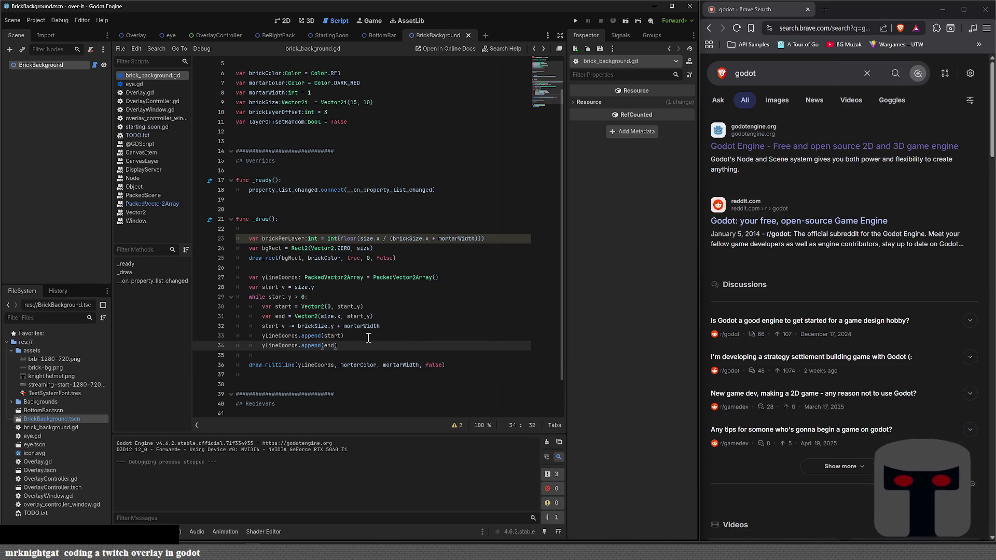
pyautogui.click(322, 359)
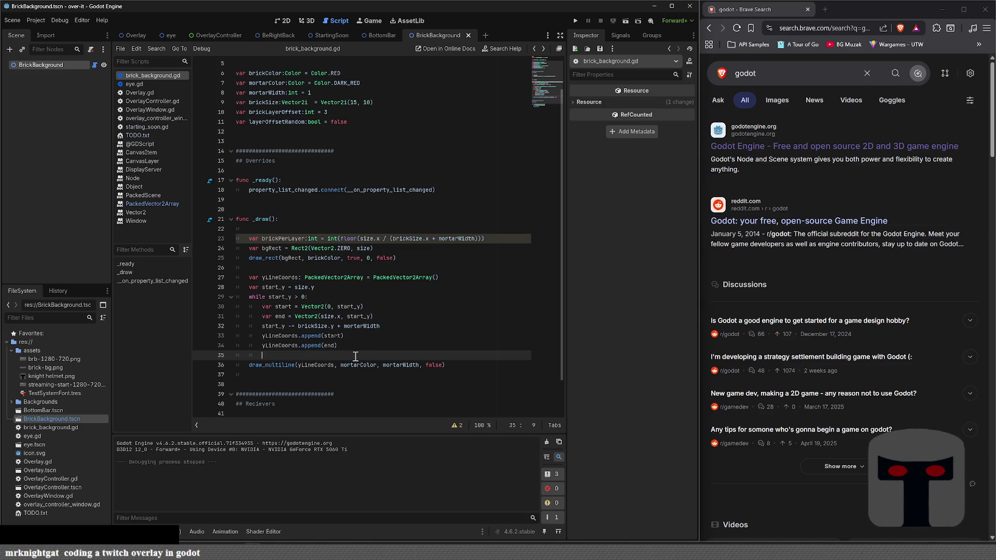
pyautogui.scroll(2, 311, 203)
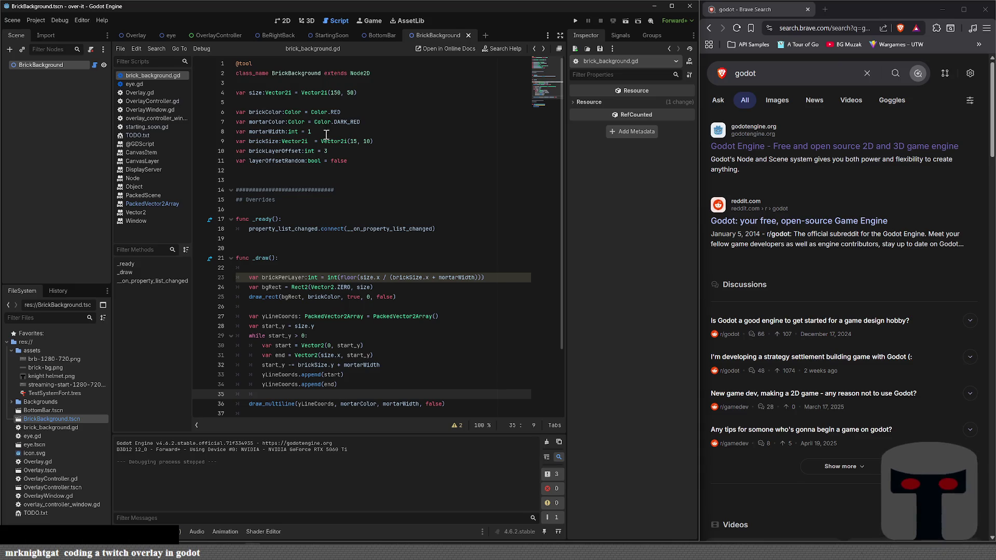
pyautogui.click(285, 20)
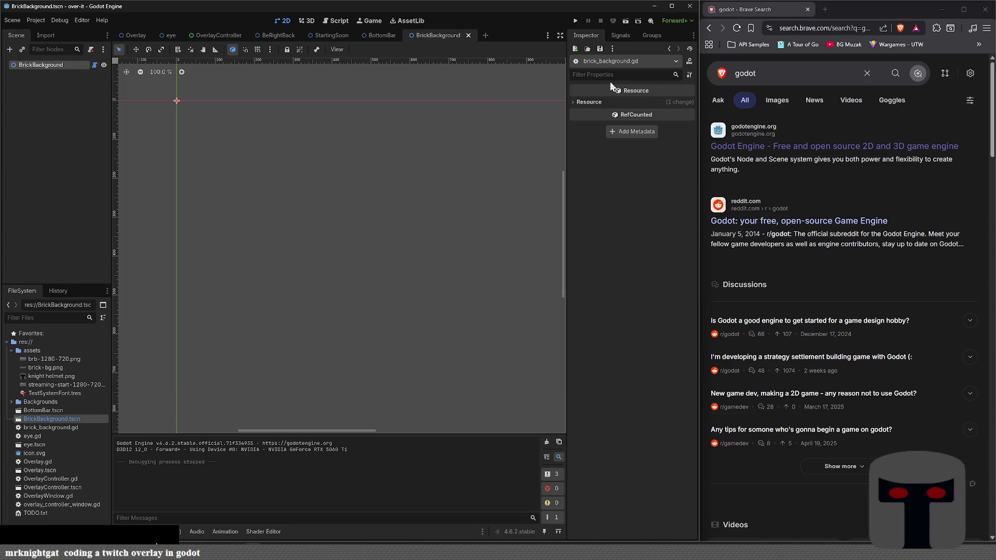
pyautogui.click(64, 64)
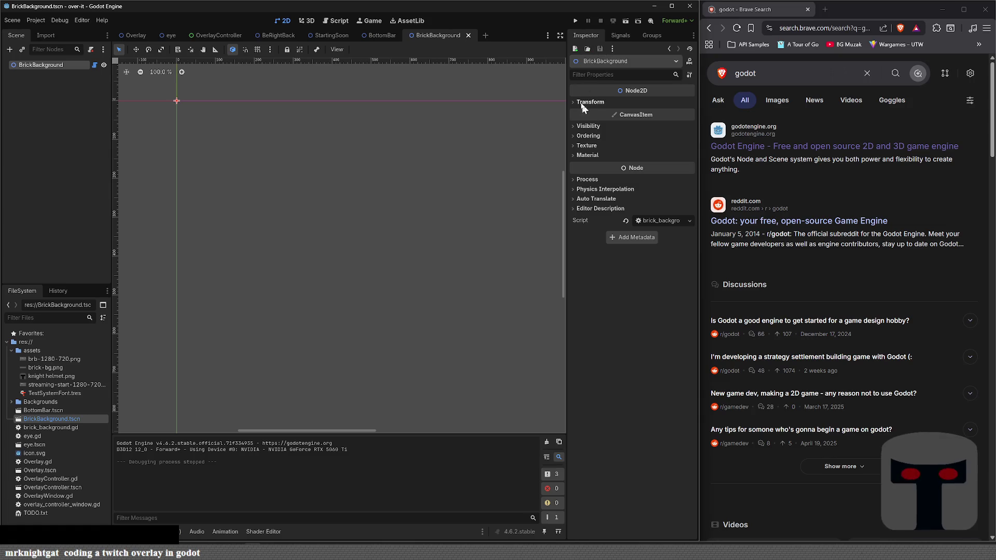
pyautogui.click(573, 101)
pyautogui.click(441, 150)
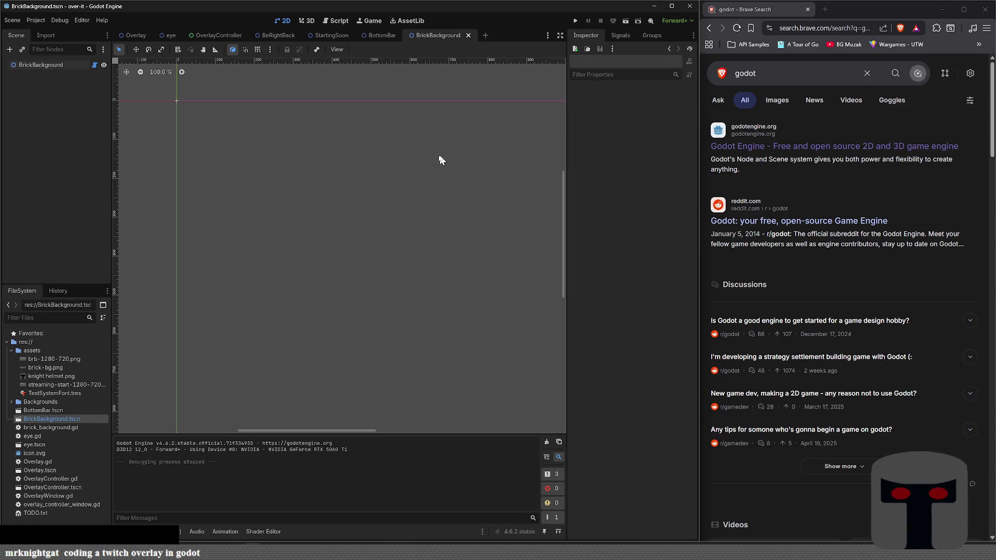
pyautogui.click(336, 20)
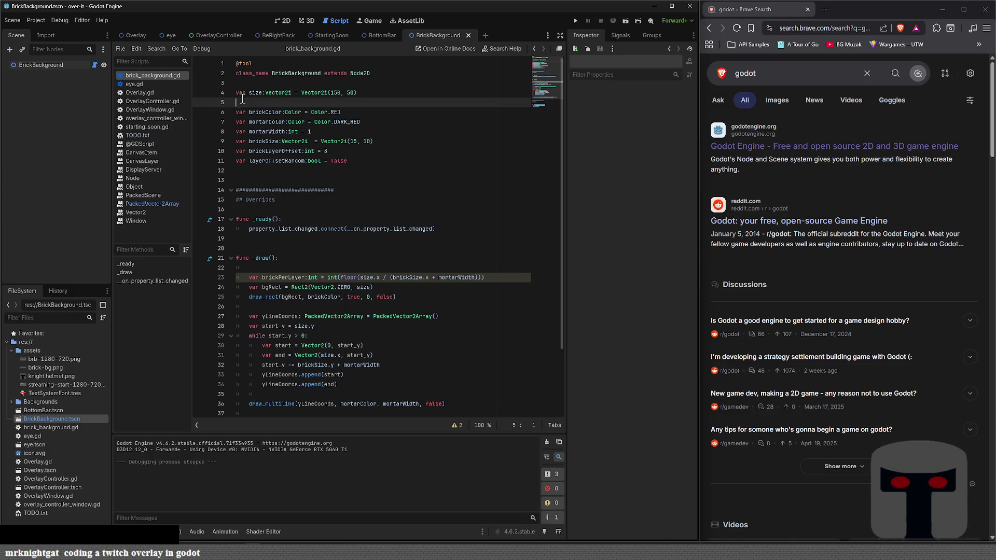
pyautogui.press('Up')
pyautogui.write('@esp')
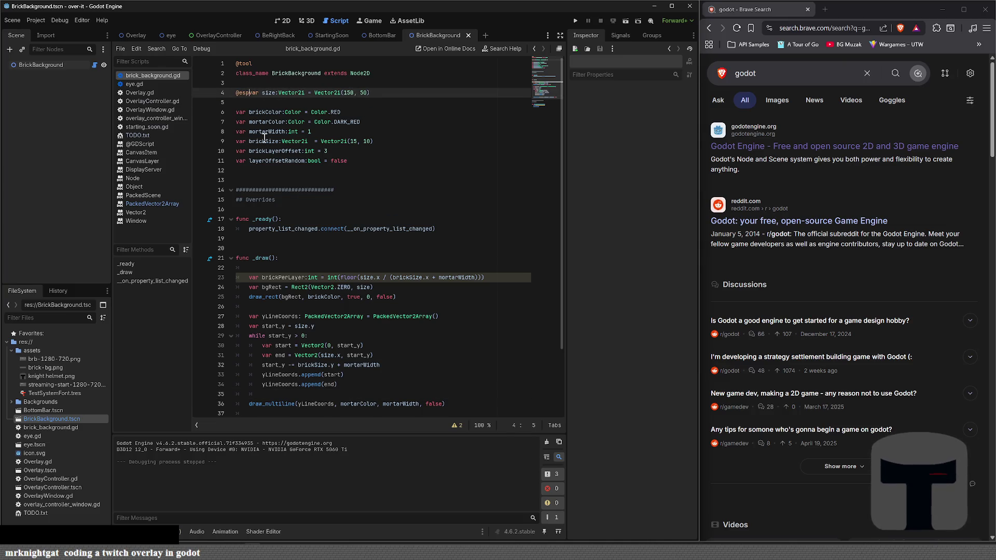
pyautogui.press('BackSpace')
pyautogui.press('BackSpace')
pyautogui.write('xport')
pyautogui.press('Down')
pyautogui.press('Down')
pyautogui.write('@expor t')
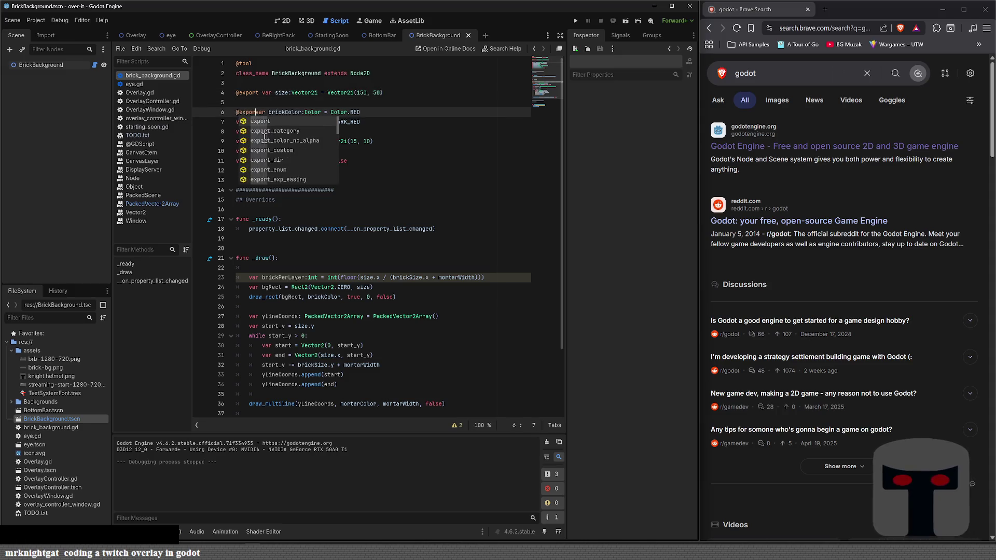
pyautogui.press('Down')
pyautogui.press('Up')
pyautogui.press('Left')
pyautogui.press('BackSpace')
pyautogui.press('Down')
pyautogui.press('Up')
pyautogui.press('Down')
pyautogui.press('Home')
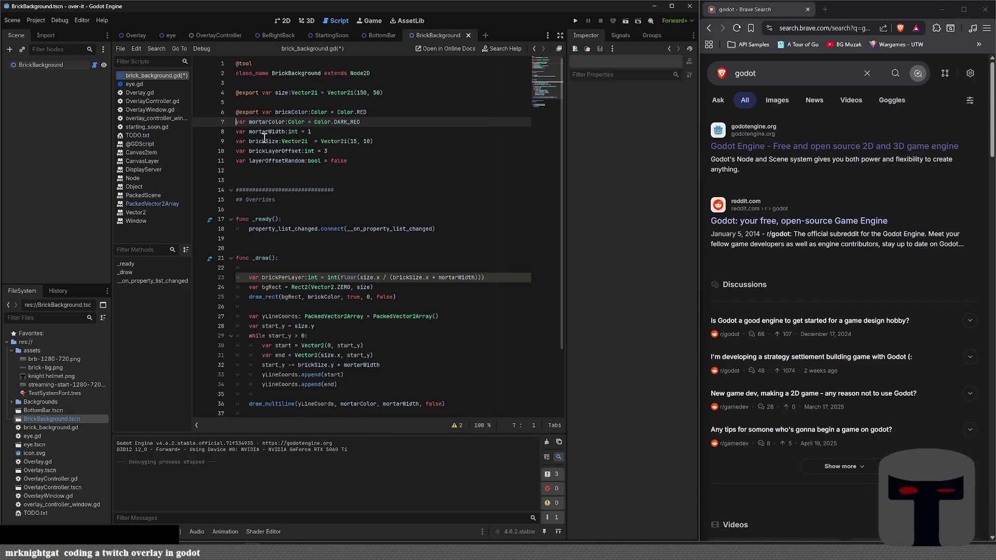
pyautogui.write('@export')
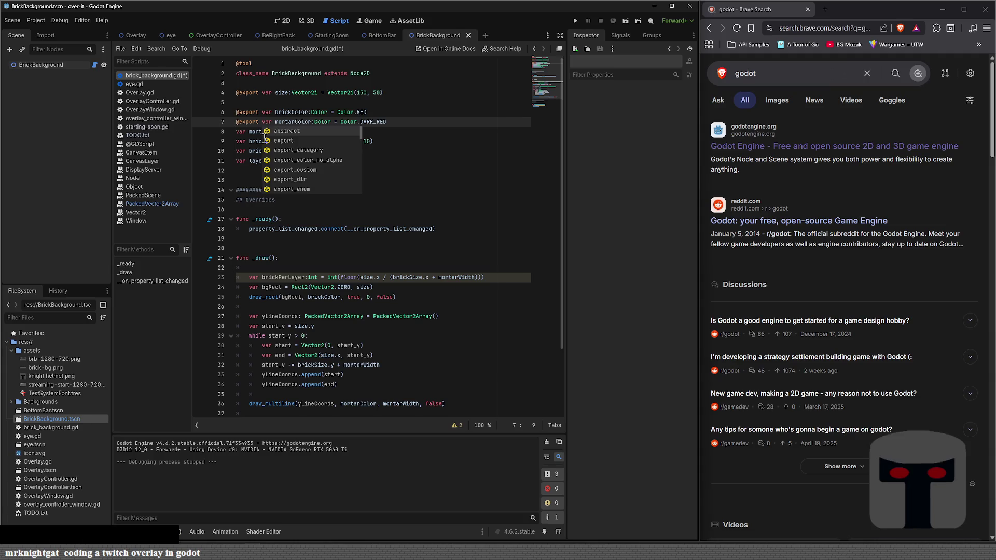
pyautogui.press('End')
pyautogui.press('Down')
pyautogui.press('Home')
pyautogui.write('@export')
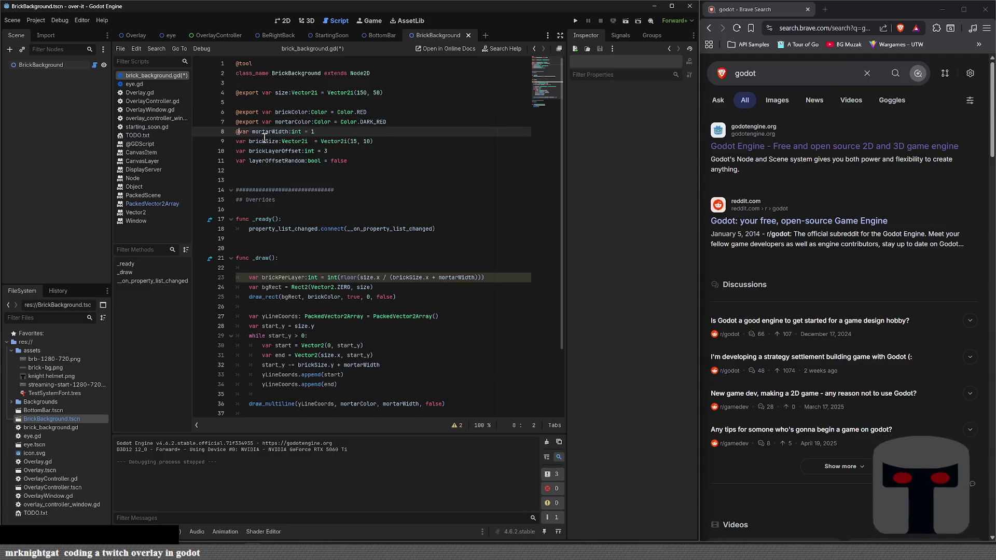
pyautogui.press('Down')
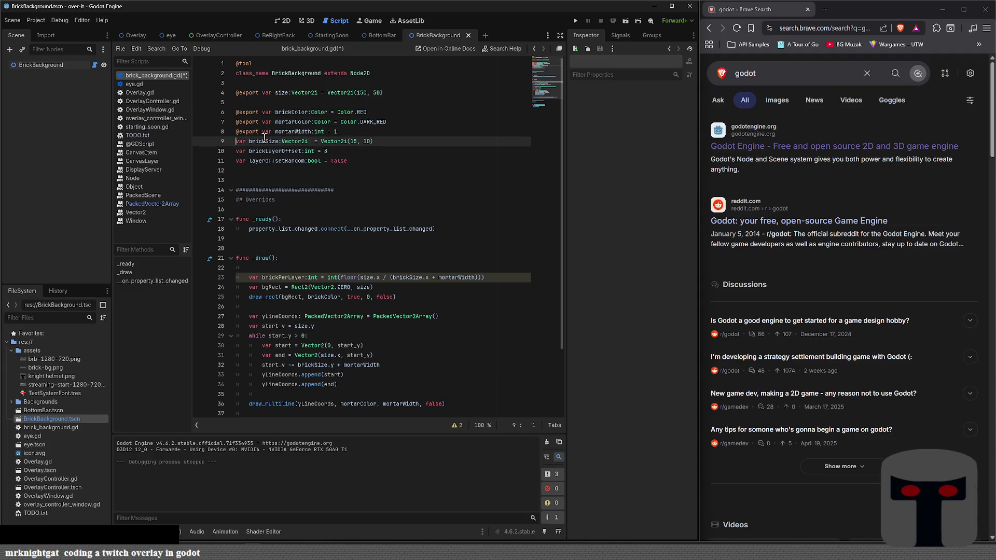
pyautogui.write('@export')
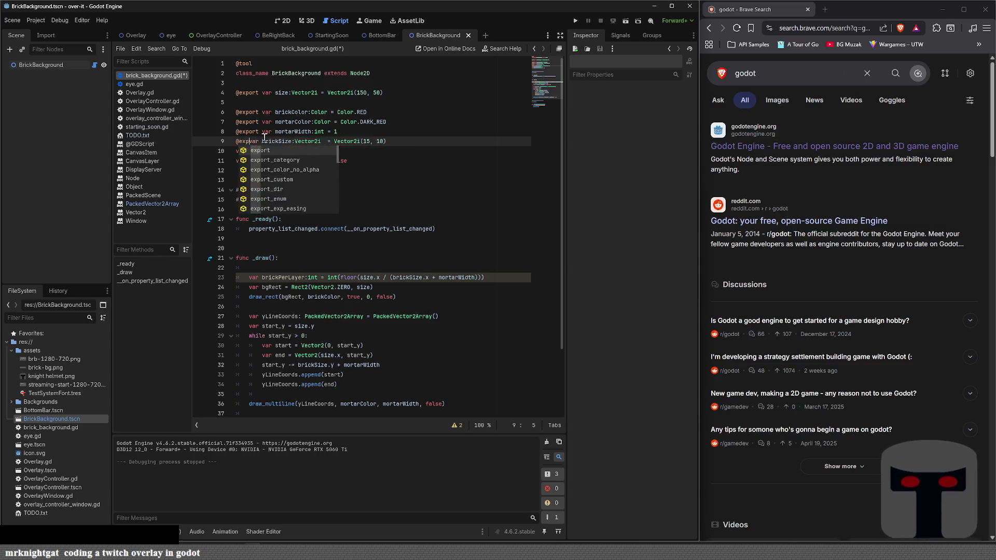
pyautogui.press('Down')
pyautogui.press('Home')
pyautogui.write('@e')
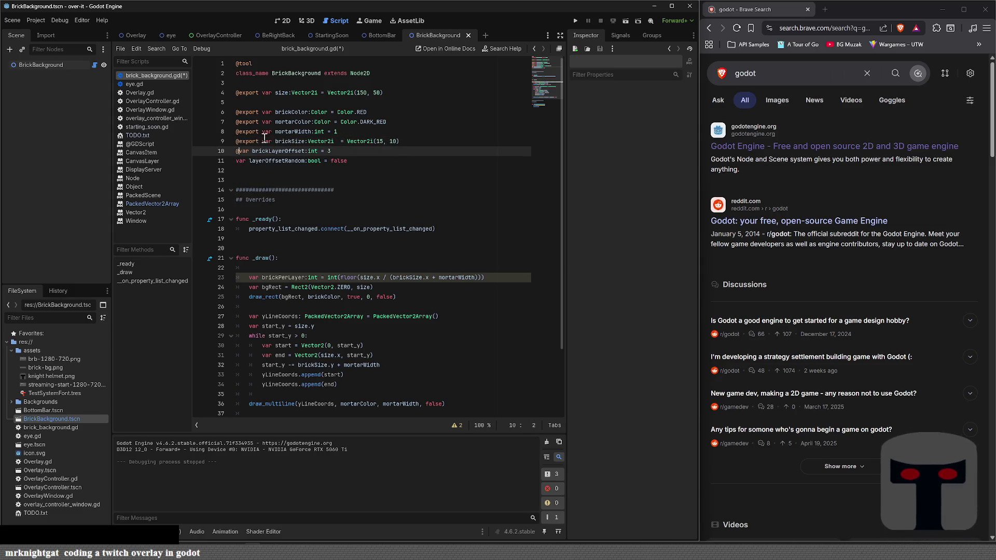
pyautogui.write('xport')
pyautogui.press('Down')
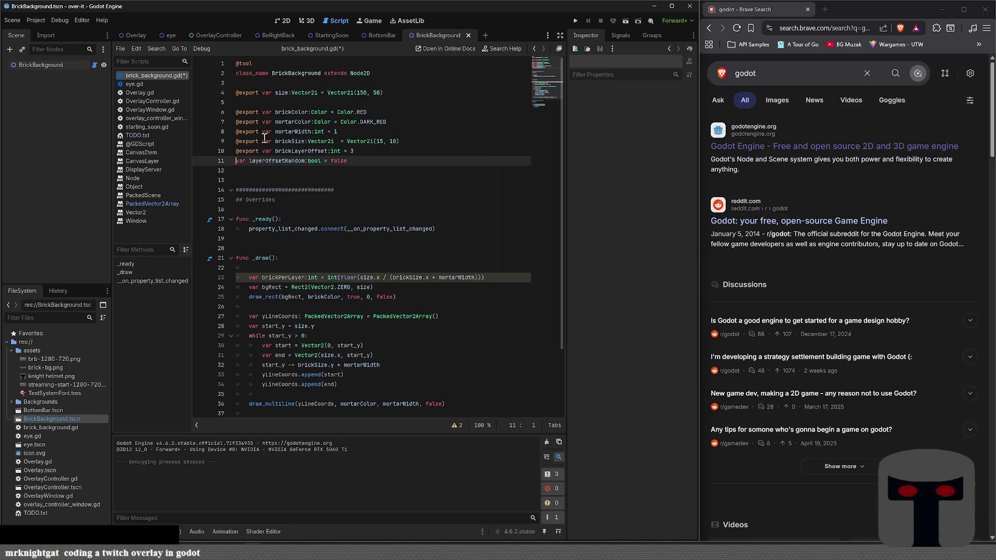
pyautogui.write('@export')
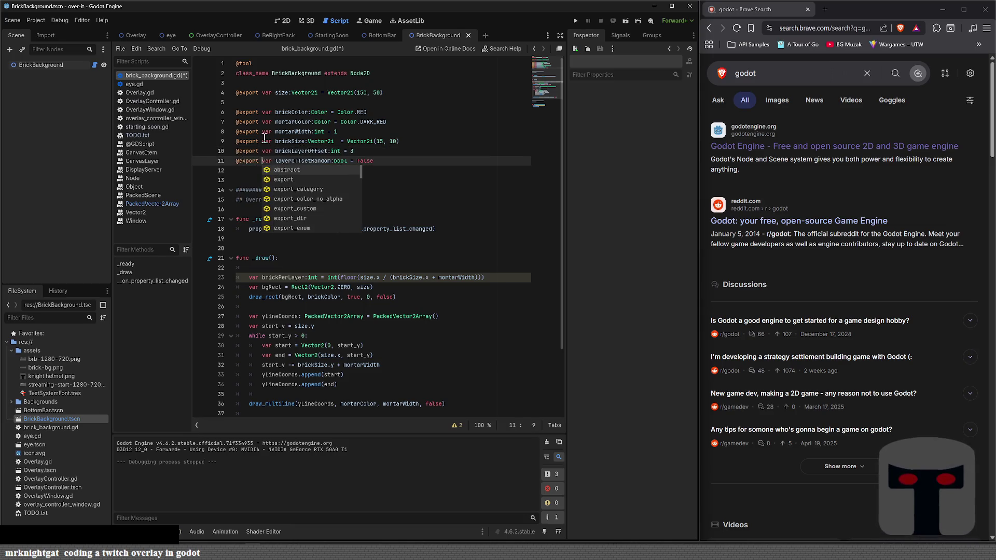
pyautogui.press('Escape')
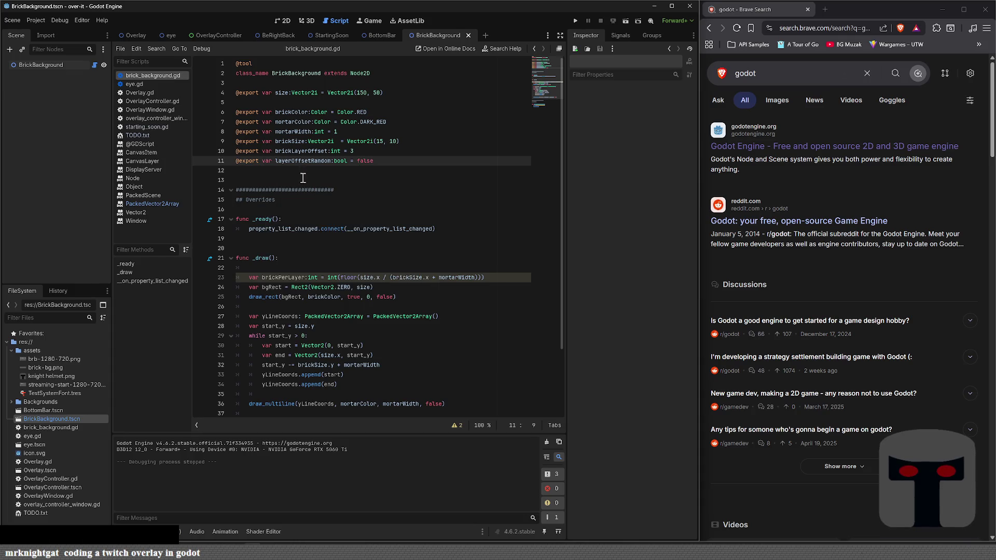
pyautogui.press('F6')
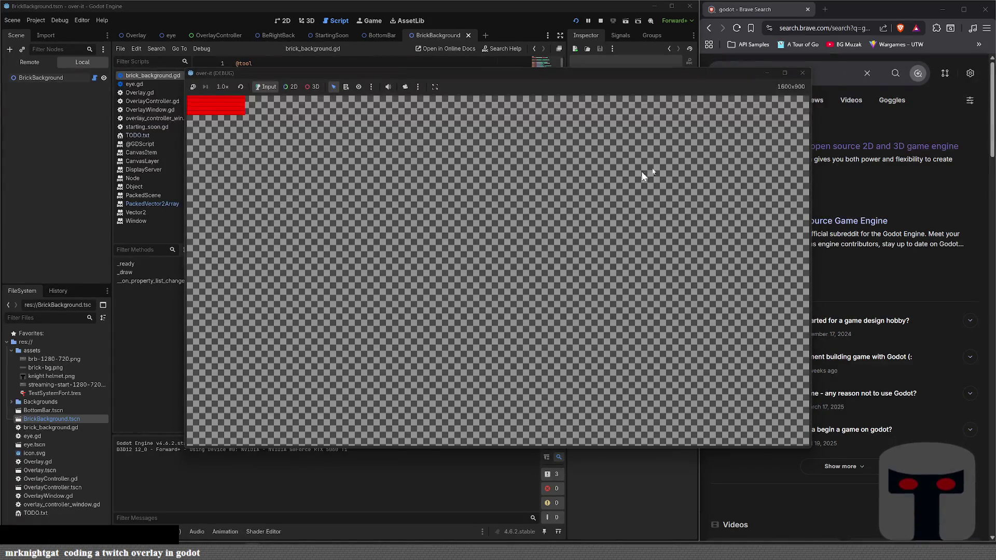
# Close the game window, switch to 2D, and choose Project > Reload Current Project.
pyautogui.click(802, 73)
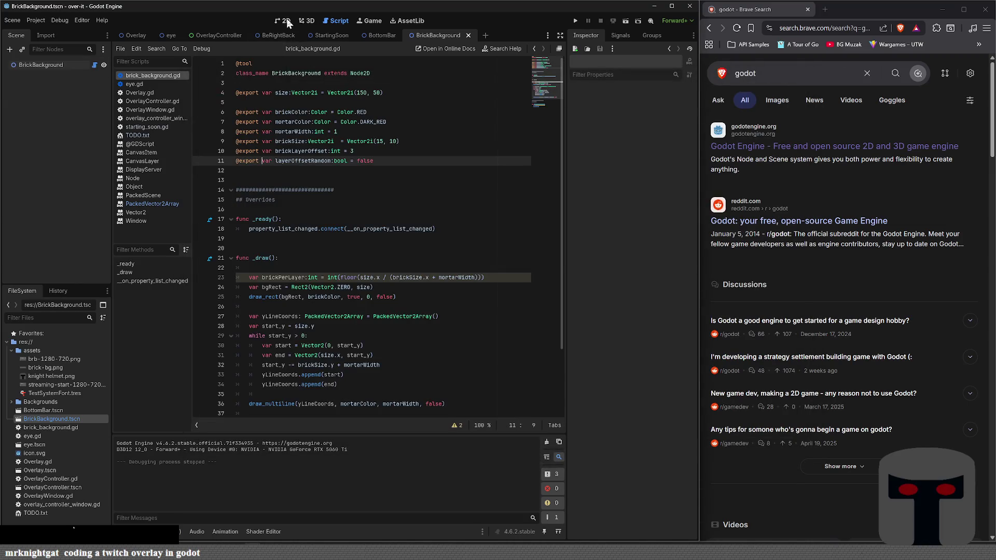
pyautogui.click(284, 20)
pyautogui.click(57, 21)
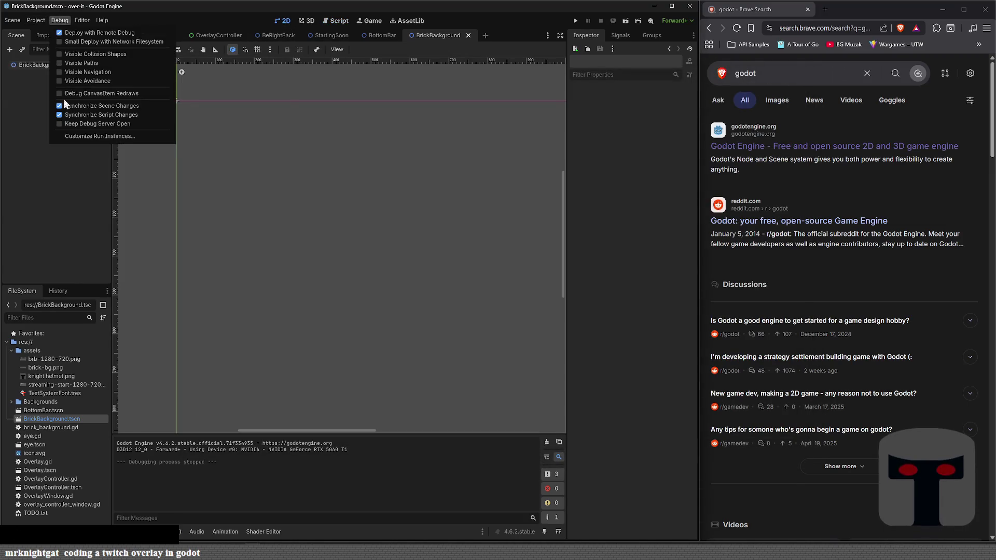
pyautogui.moveTo(36, 20)
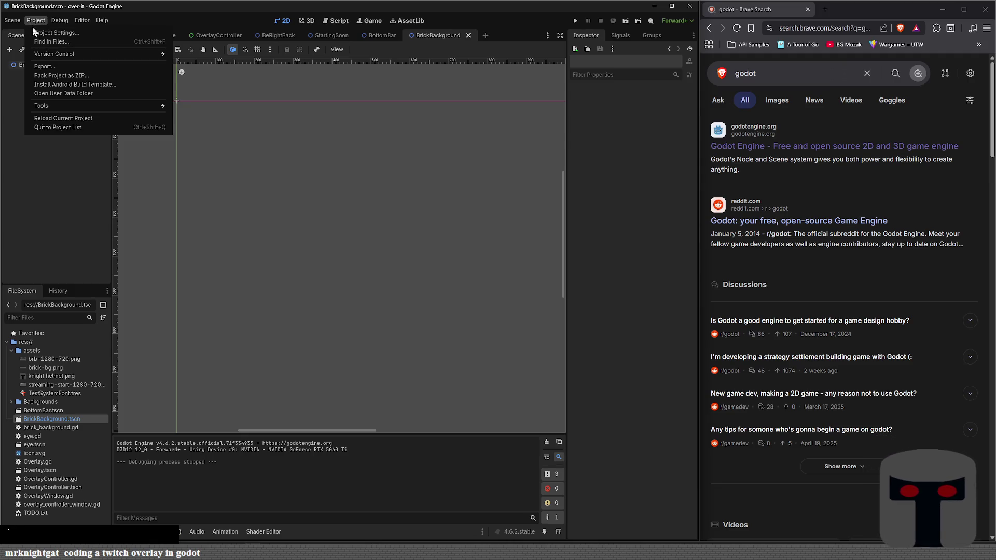
pyautogui.click(48, 118)
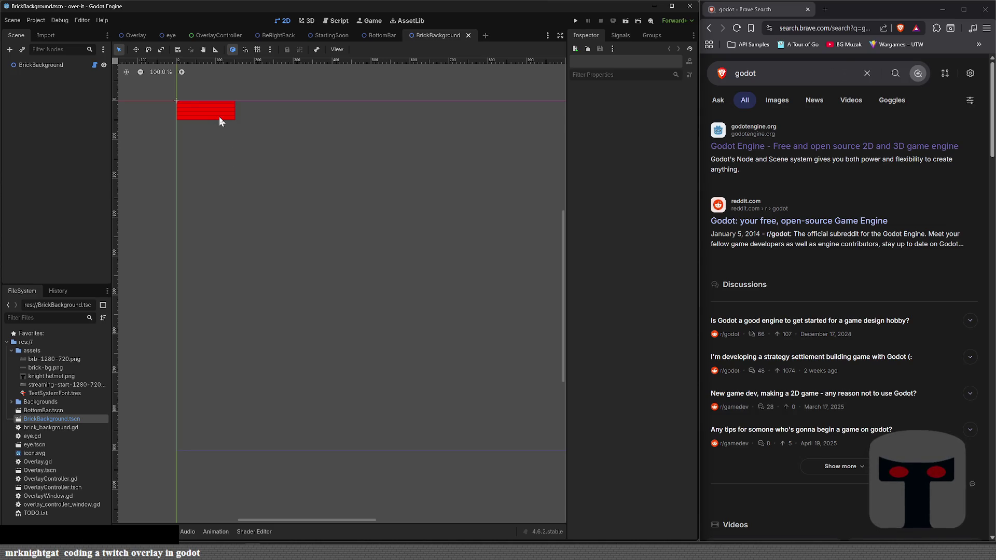
# Inspect the brick rectangle in the 2D canvas, then return to BrickBackground and open brick_background.gd.
pyautogui.scroll(2, 227, 130)
pyautogui.scroll(2, 213, 150)
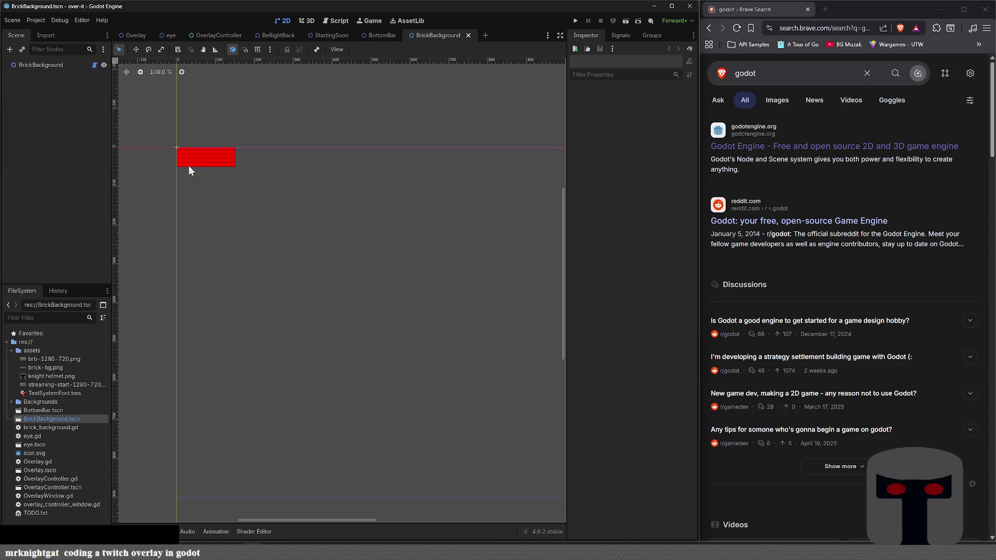
pyautogui.scroll(6, 197, 175)
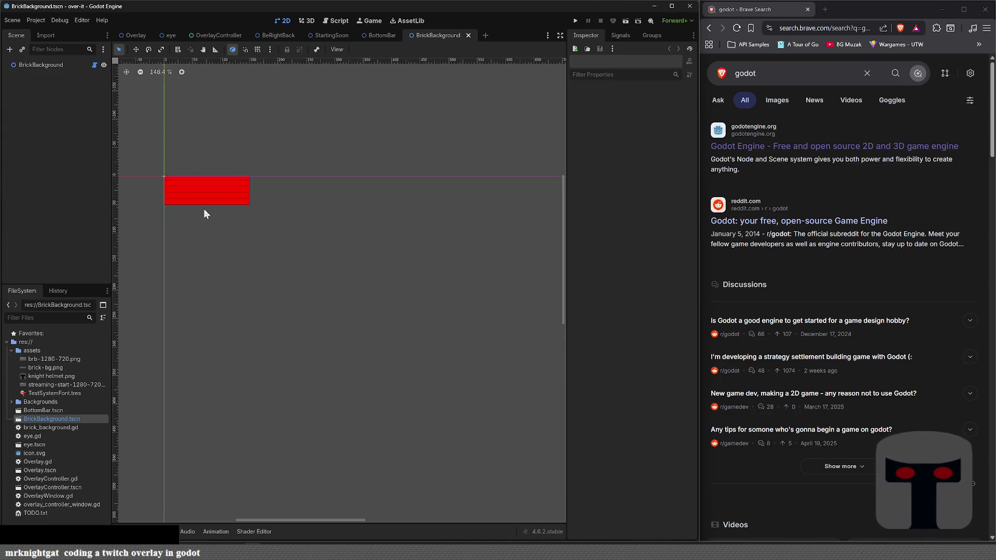
pyautogui.scroll(3, 204, 210)
pyautogui.scroll(-1, 204, 226)
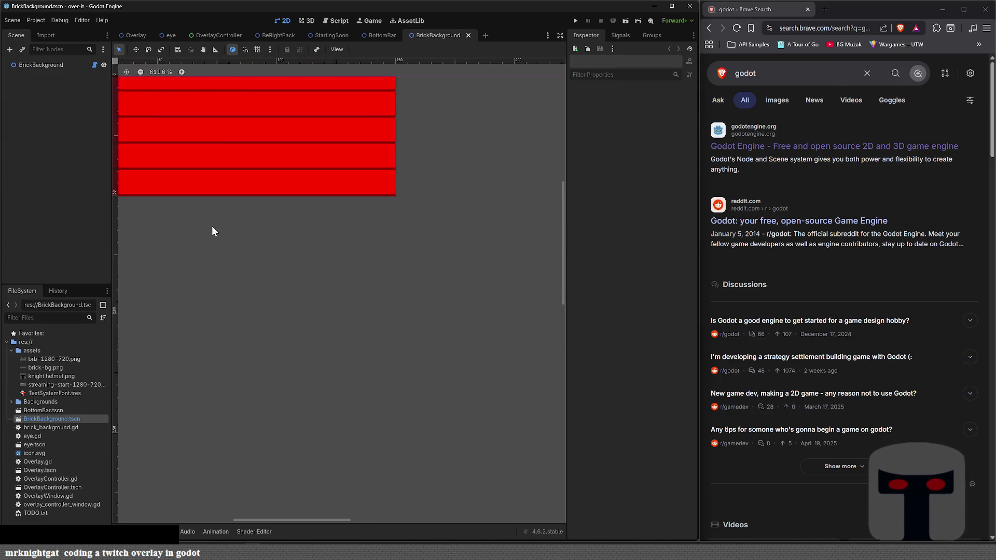
pyautogui.scroll(-3, 182, 239)
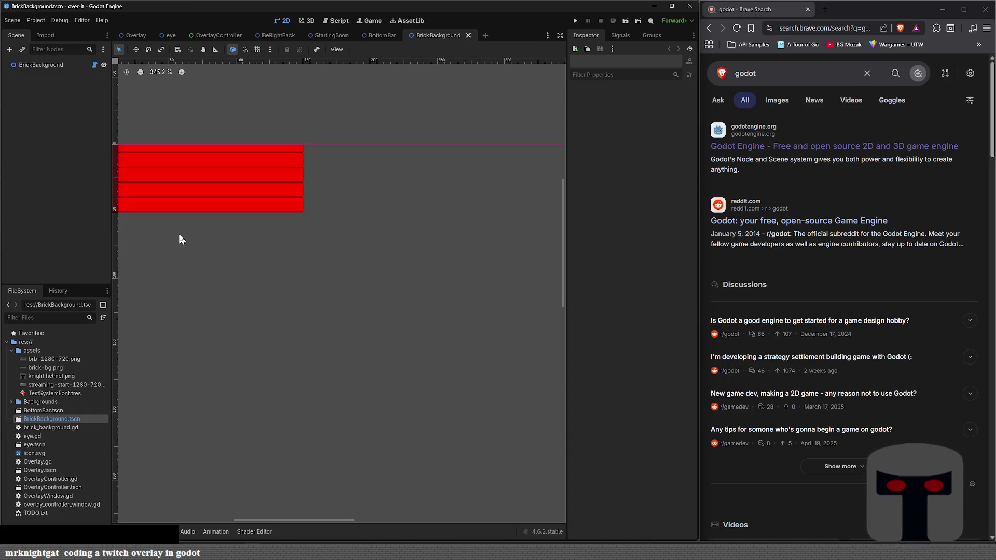
pyautogui.moveTo(273, 361)
pyautogui.mouseDown()
pyautogui.moveTo(261, 371)
pyautogui.moveTo(333, 372)
pyautogui.mouseUp()
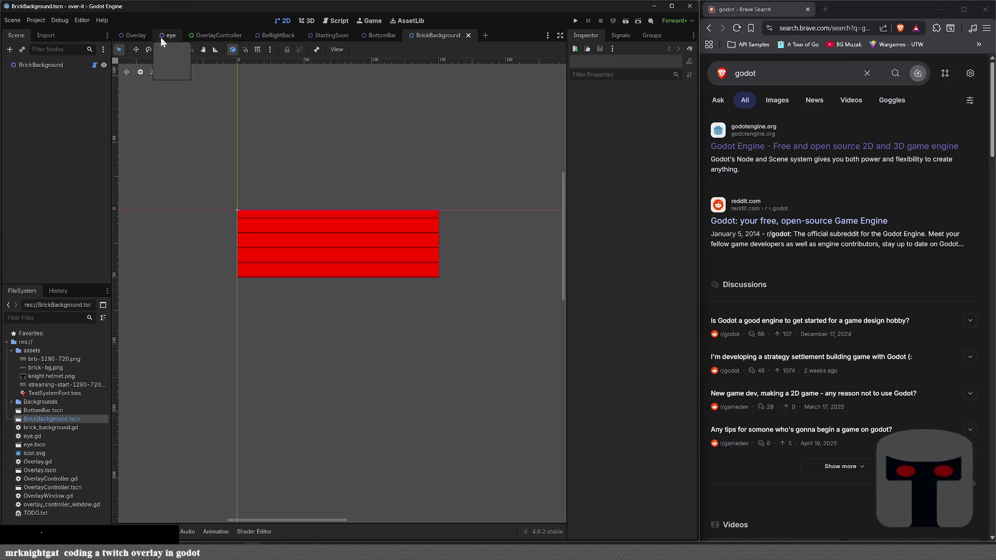
pyautogui.click(197, 37)
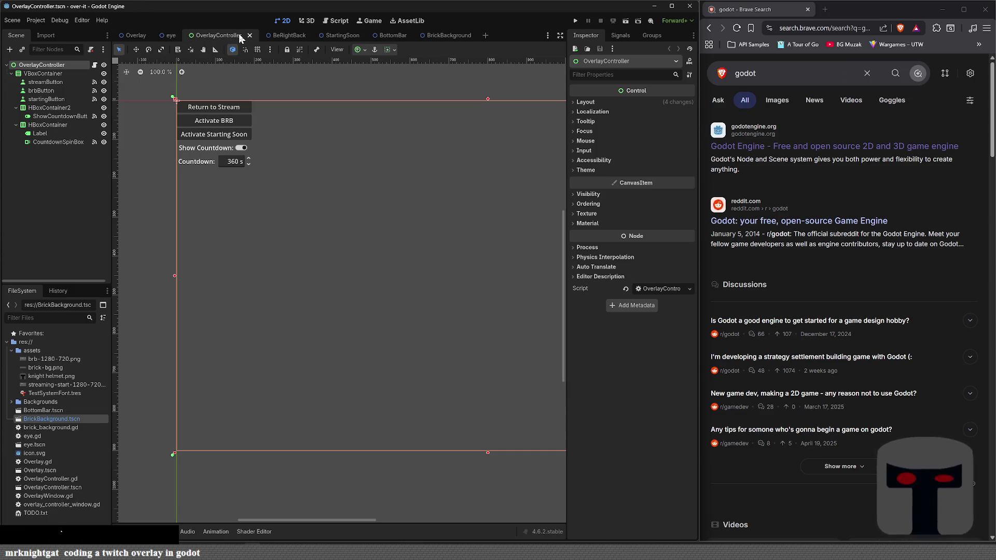
pyautogui.click(447, 35)
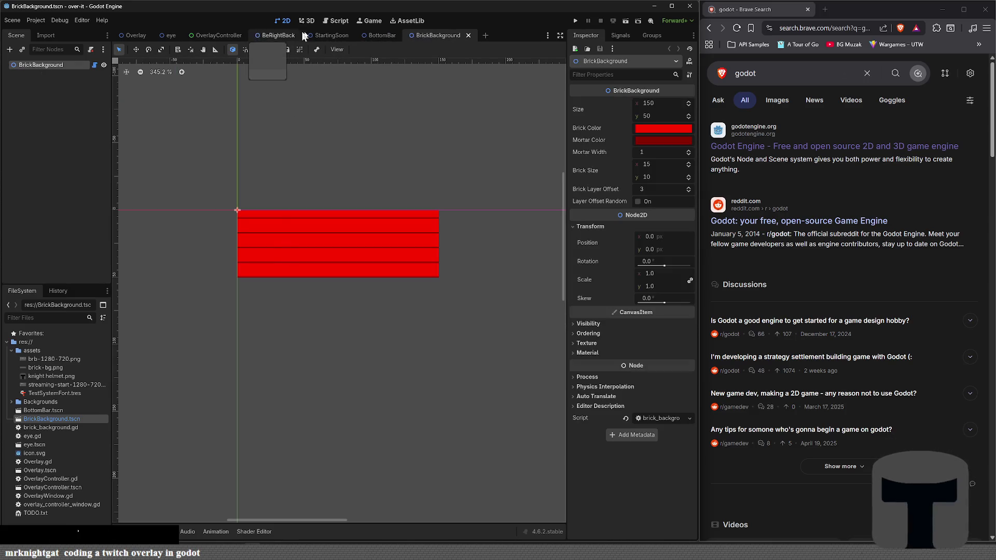
pyautogui.click(337, 21)
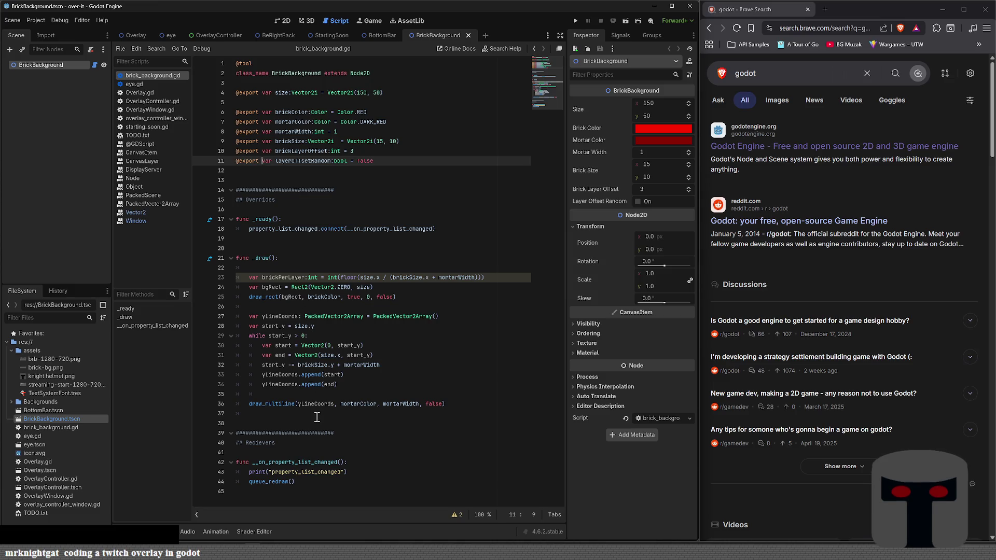
# Below the mortar loop, add the line var start_y = size.y.
pyautogui.click(305, 396)
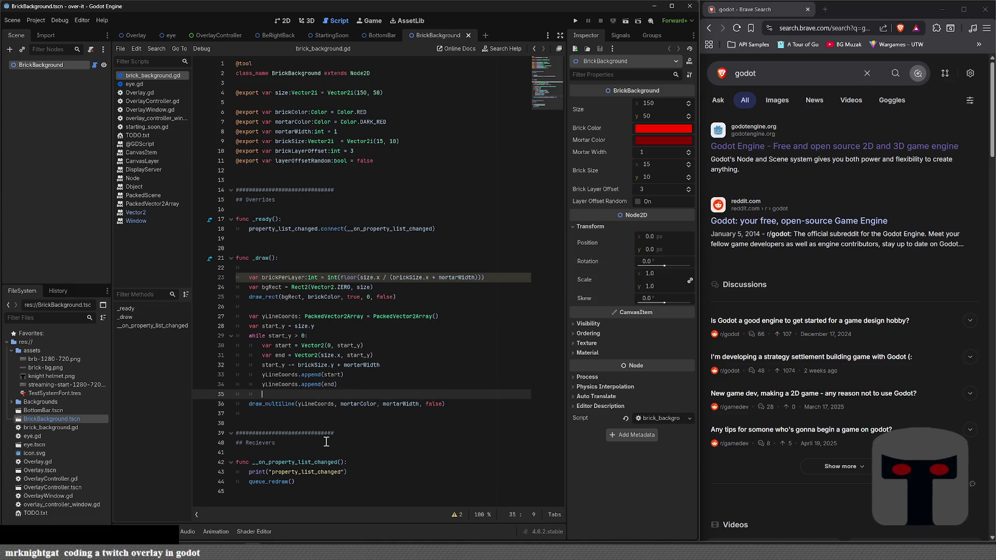
pyautogui.press('Return')
pyautogui.press('Return')
pyautogui.press('Up')
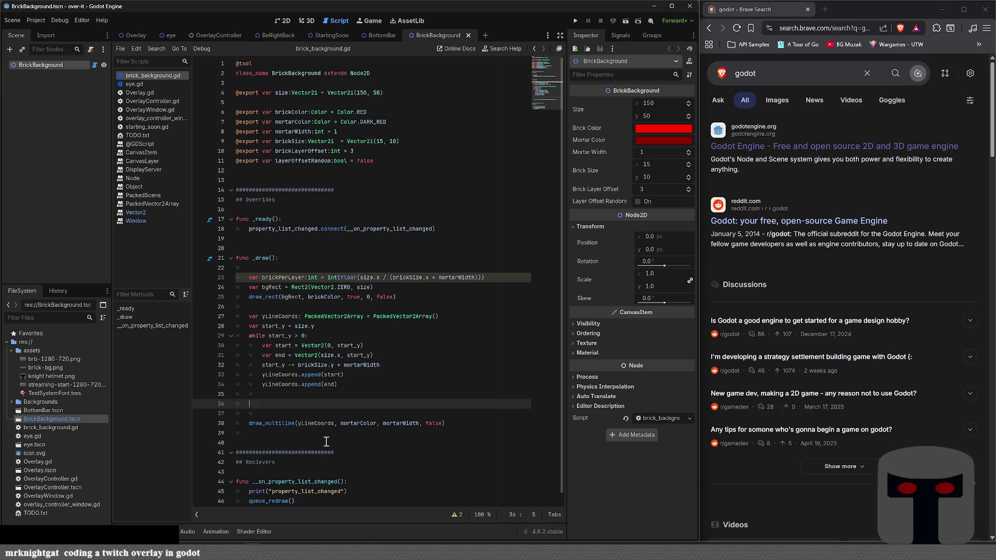
pyautogui.write('while ')
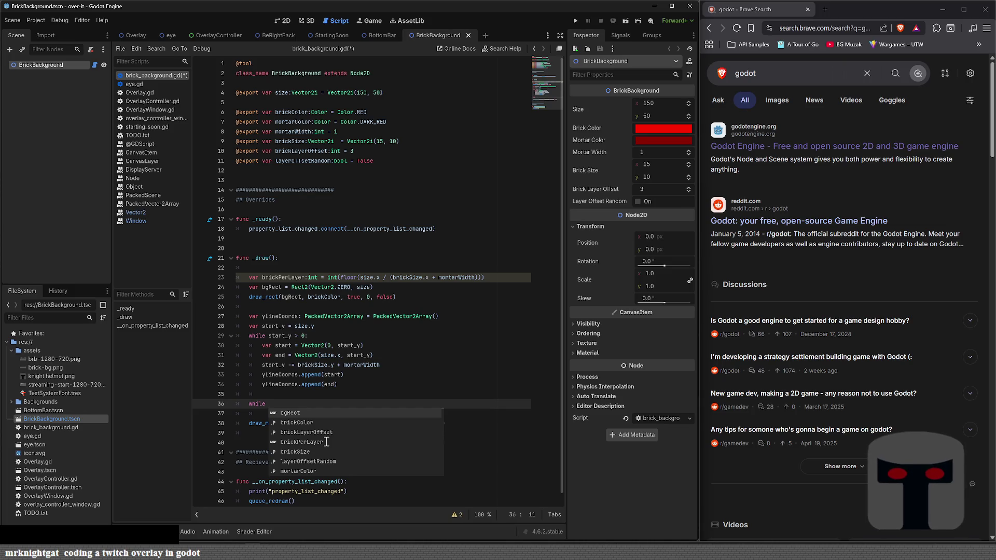
pyautogui.write('start_x')
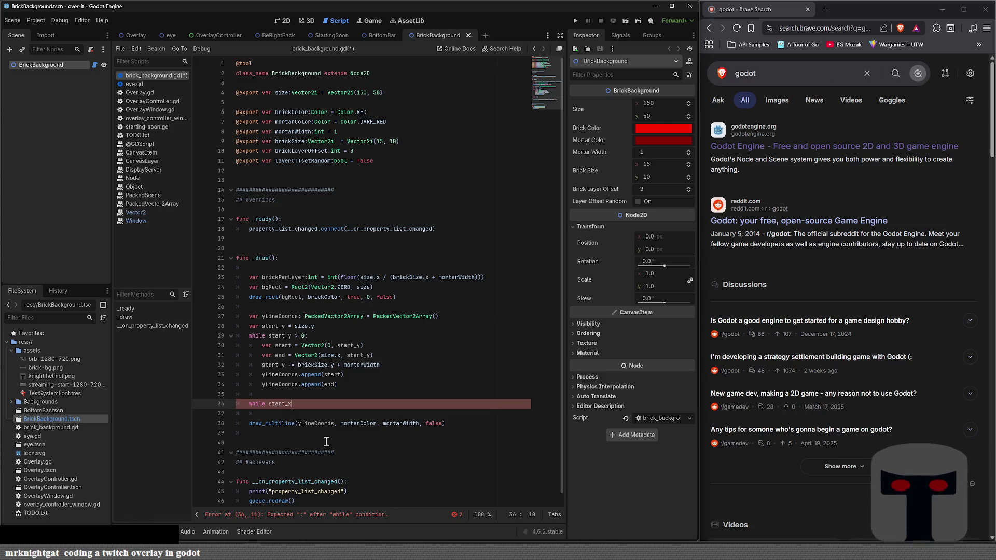
pyautogui.press('BackSpace')
pyautogui.press('BackSpace')
pyautogui.press('BackSpace')
pyautogui.press('BackSpace')
pyautogui.press('BackSpace')
pyautogui.press('BackSpace')
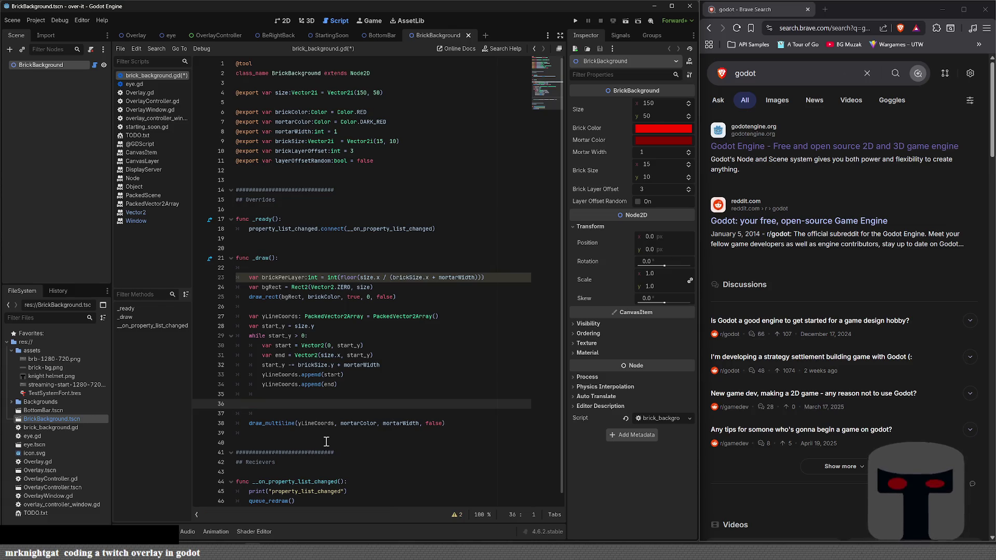
pyautogui.press('BackSpace')
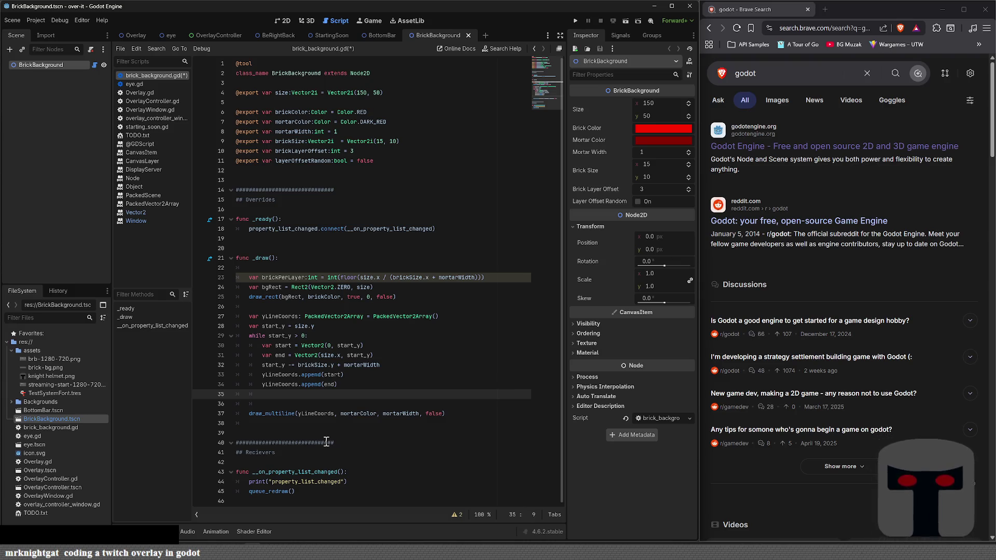
pyautogui.press('Return')
pyautogui.write('w')
pyautogui.press('BackSpace')
pyautogui.write('st')
pyautogui.press('BackSpace')
pyautogui.press('BackSpace')
pyautogui.write('var start_y = s')
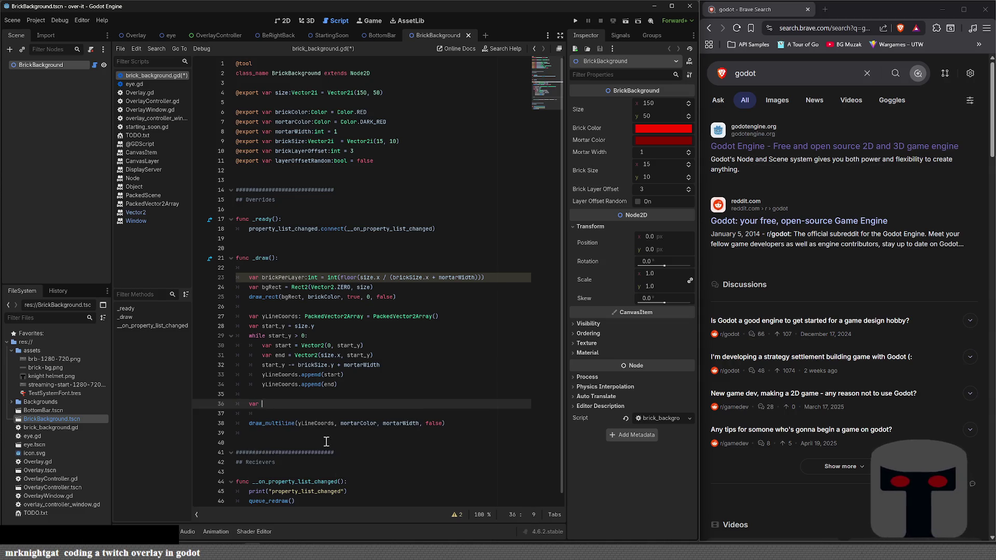
pyautogui.write('ize.y')
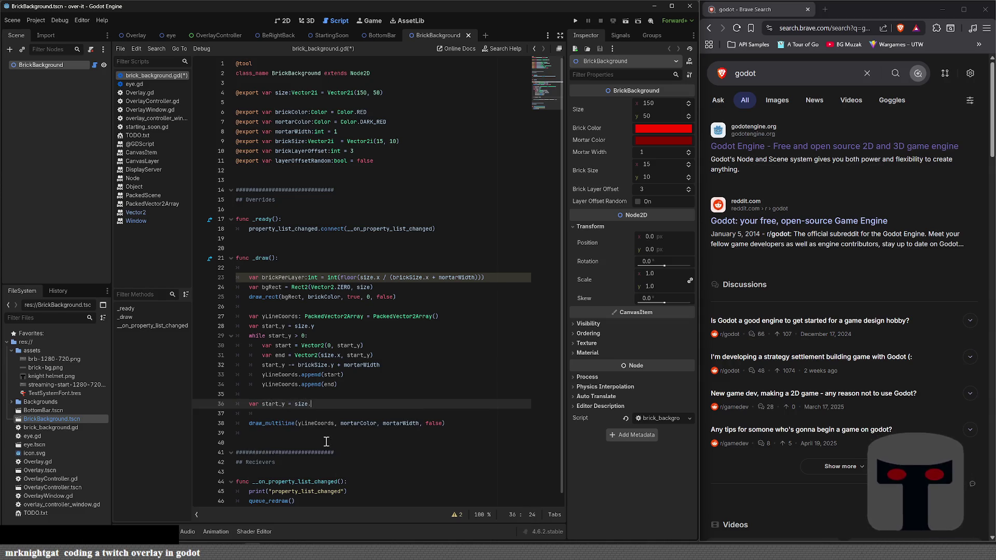
# Add var start_x = 0 and turn the start_y line into a plain reassignment.
pyautogui.press('Return')
pyautogui.write('var start_x = 0')
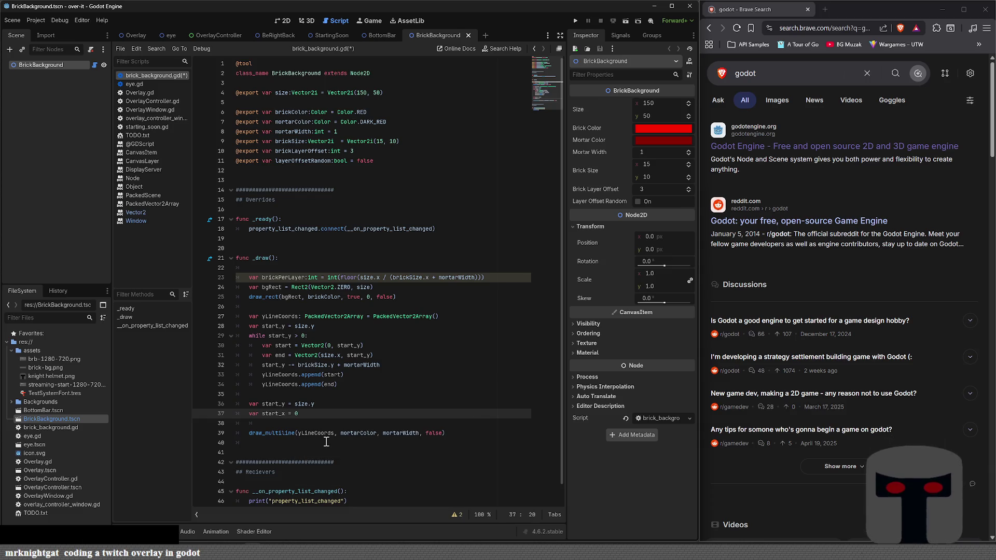
pyautogui.press('Return')
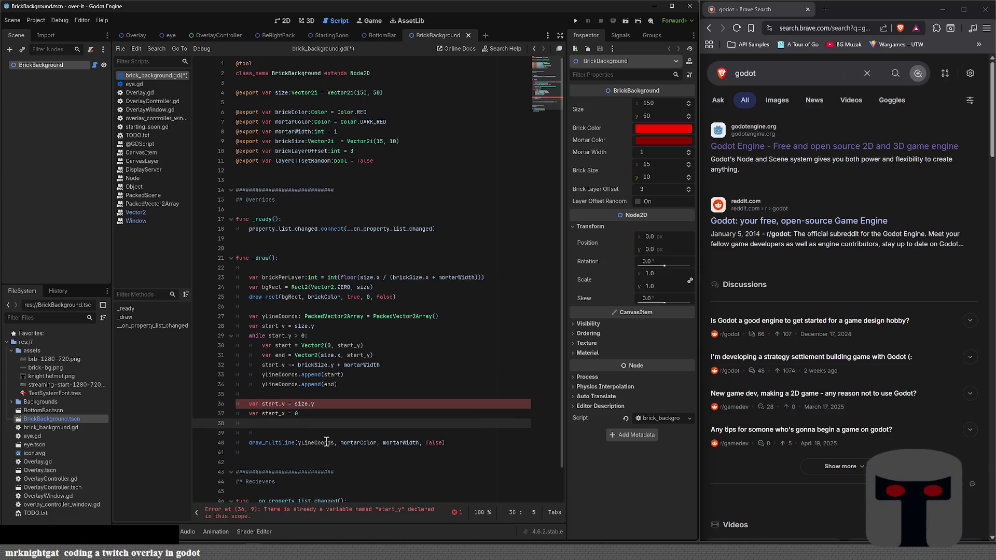
pyautogui.press('Up')
pyautogui.press('Up')
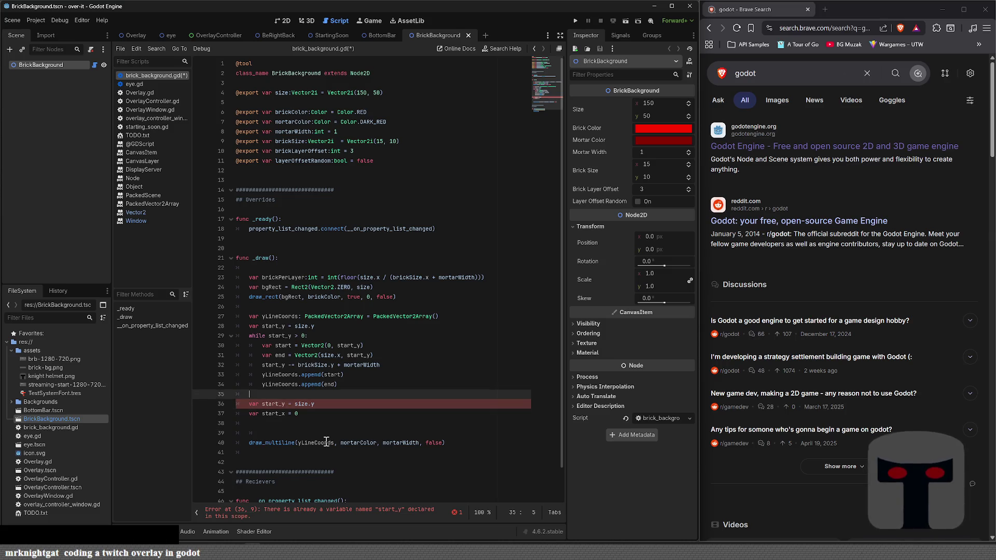
pyautogui.press('Delete')
pyautogui.press('Delete')
pyautogui.press('Delete')
pyautogui.press('Down')
pyautogui.press('Down')
pyautogui.press('Down')
pyautogui.press('Down')
# Move the draw_multiline call to directly after the mortar loop, separated by a blank line.
pyautogui.hotkey('shift', 'End')
pyautogui.hotkey('ctrl', 'x')
pyautogui.press('Up')
pyautogui.press('Up')
pyautogui.press('Up')
pyautogui.press('Up')
pyautogui.press('Return')
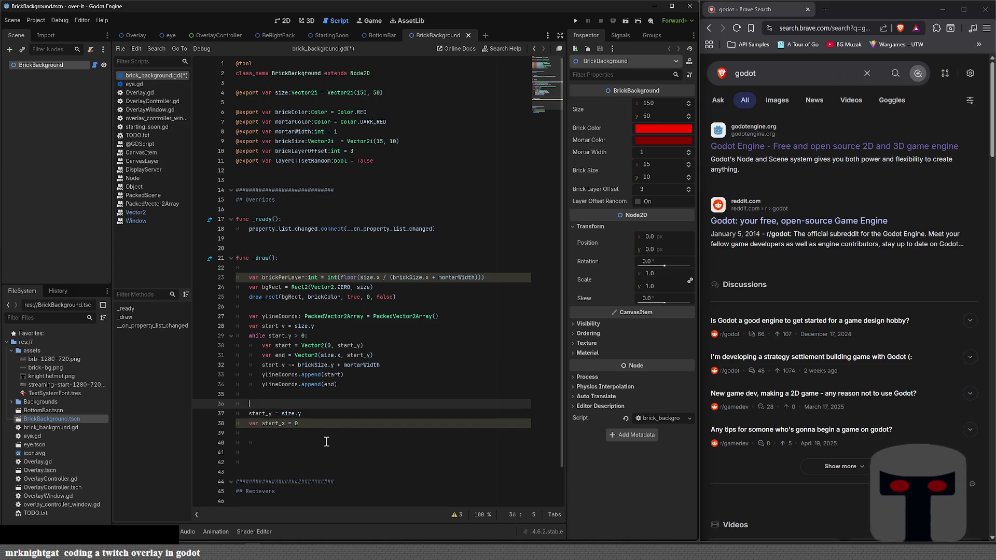
pyautogui.press('Up')
pyautogui.hotkey('ctrl', 'v')
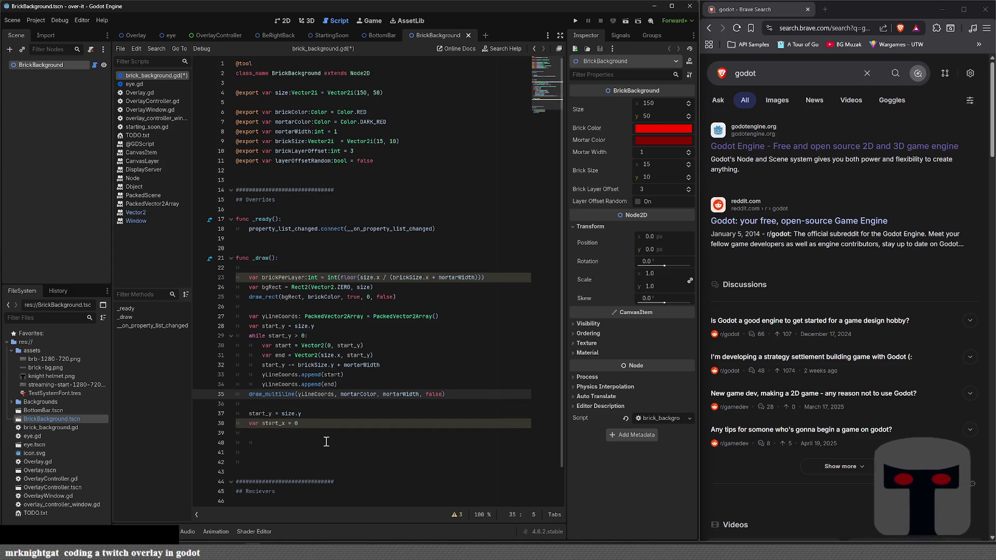
pyautogui.press('Home')
pyautogui.press('Return')
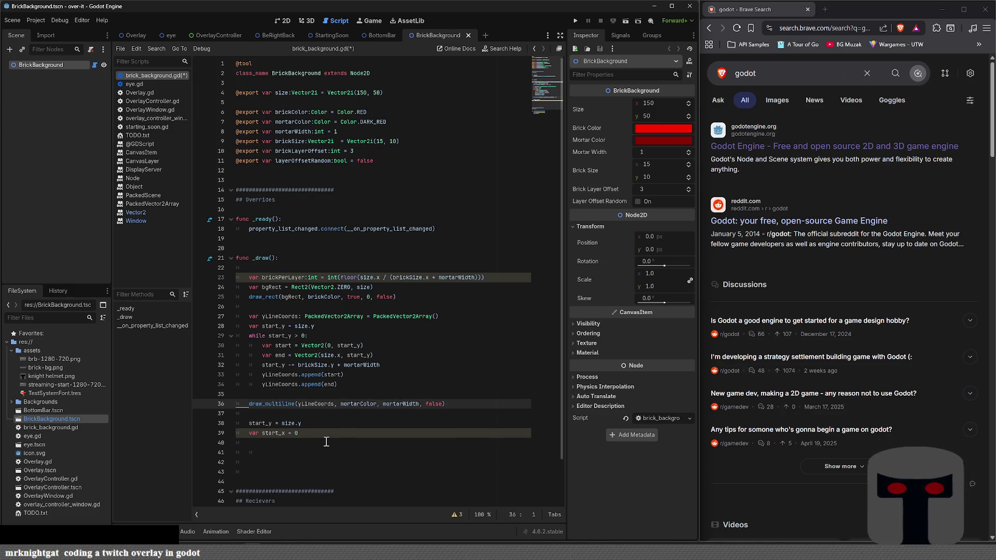
pyautogui.press('Down')
pyautogui.press('Down')
pyautogui.press('Down')
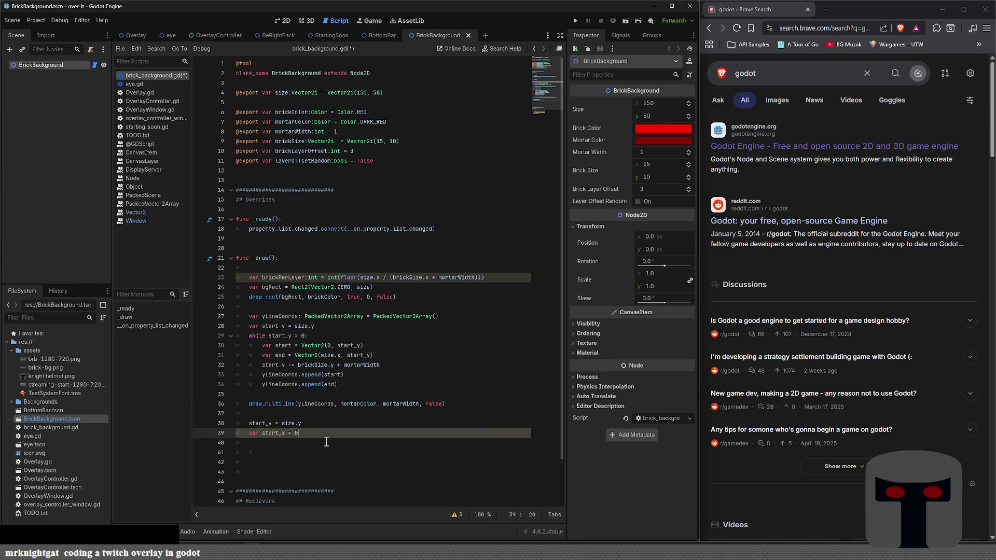
pyautogui.press('End')
pyautogui.press('Return')
# Write the outer loop header 'while start_y > 0:'.
pyautogui.write('whil')
pyautogui.press('BackSpace')
pyautogui.press('BackSpace')
pyautogui.press('BackSpace')
pyautogui.write('hile(')
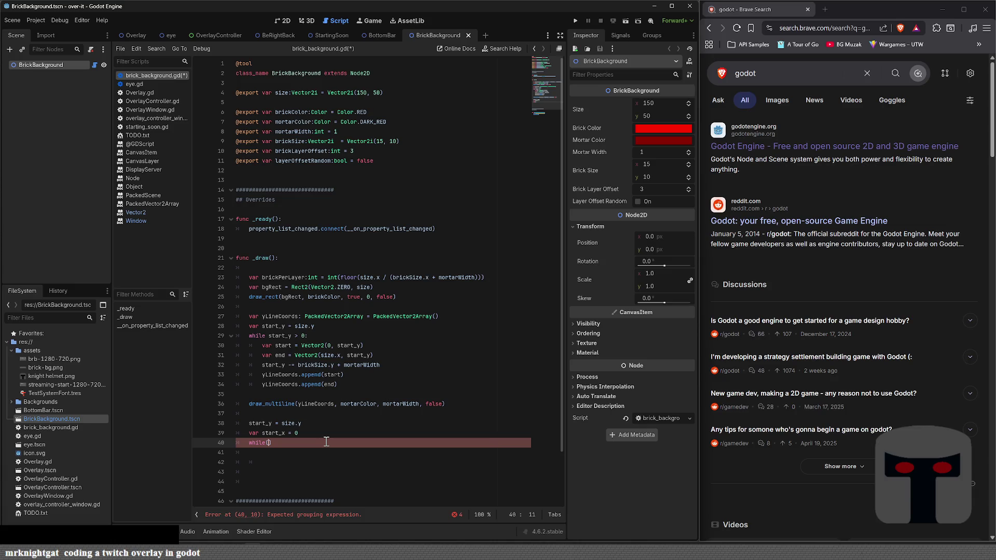
pyautogui.press('BackSpace')
pyautogui.write('start_y >')
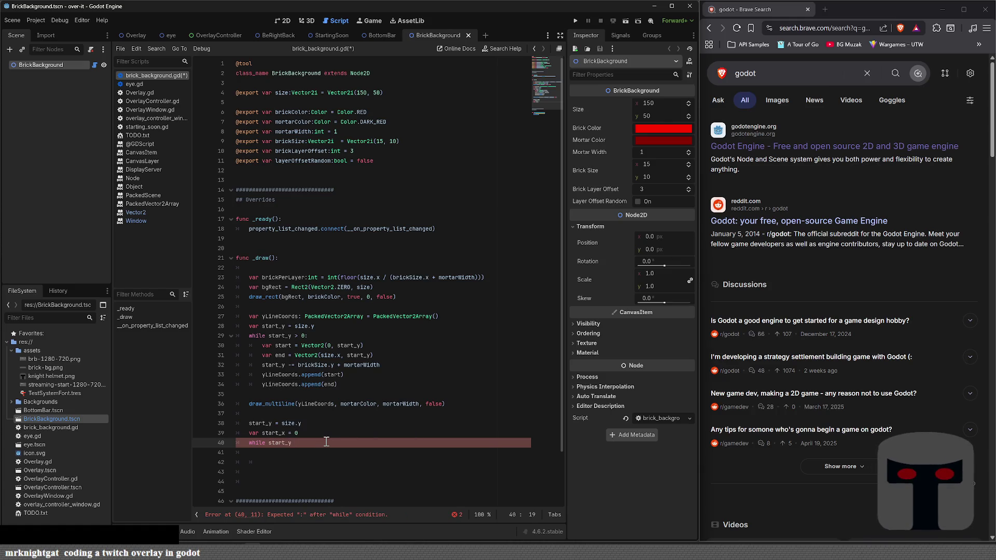
pyautogui.write(' 0:')
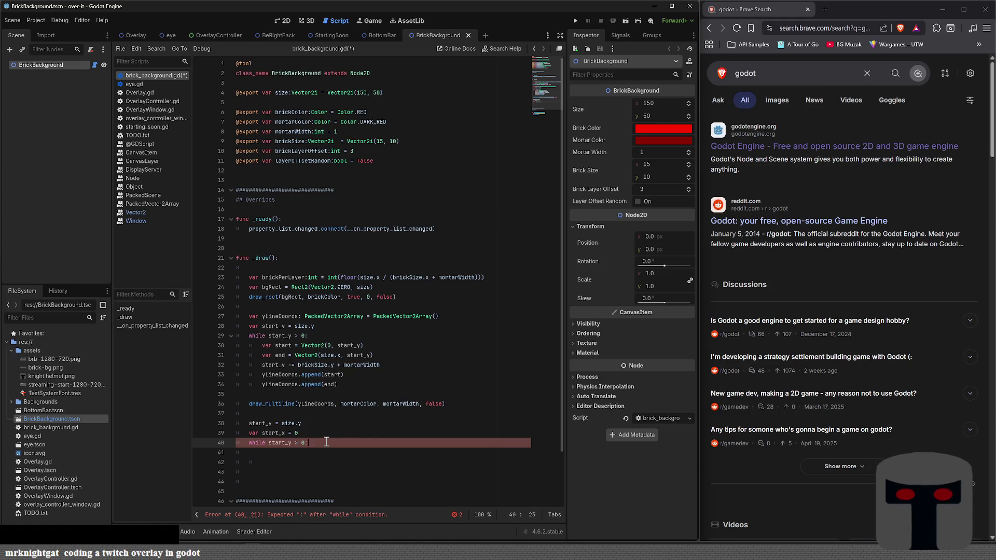
# Nest 'while start_x < size.x:' inside it and open an indented body line.
pyautogui.press('Return')
pyautogui.write('while start_')
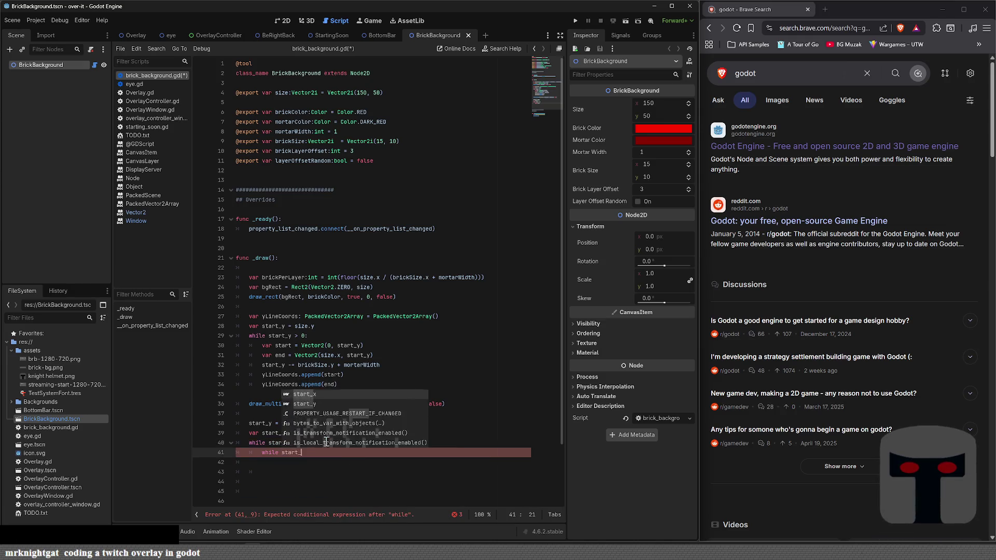
pyautogui.write('x < 0:')
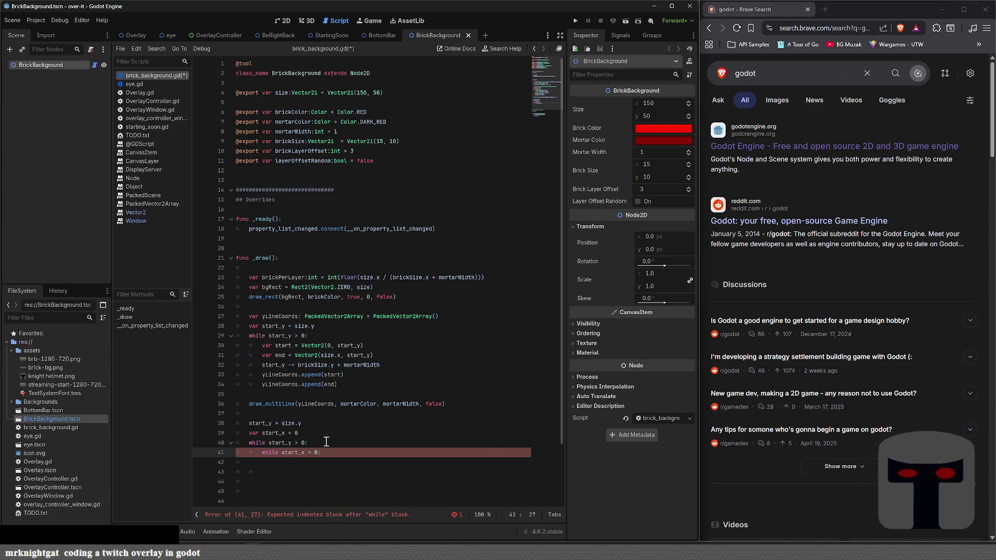
pyautogui.press('Left')
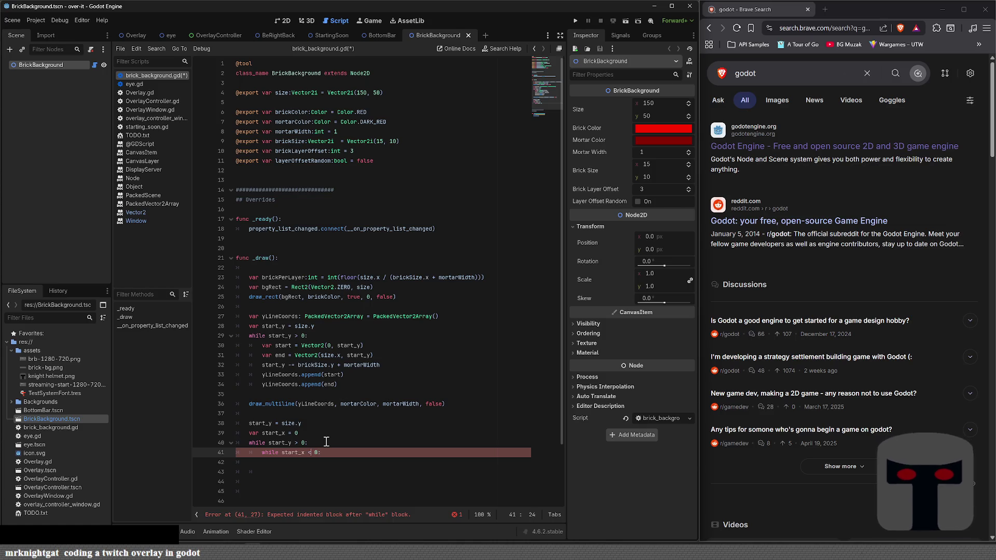
pyautogui.press('BackSpace')
pyautogui.write('<')
pyautogui.press('Right')
pyautogui.press('BackSpace')
pyautogui.write('size.x')
pyautogui.hotkey('ctrl', 's')
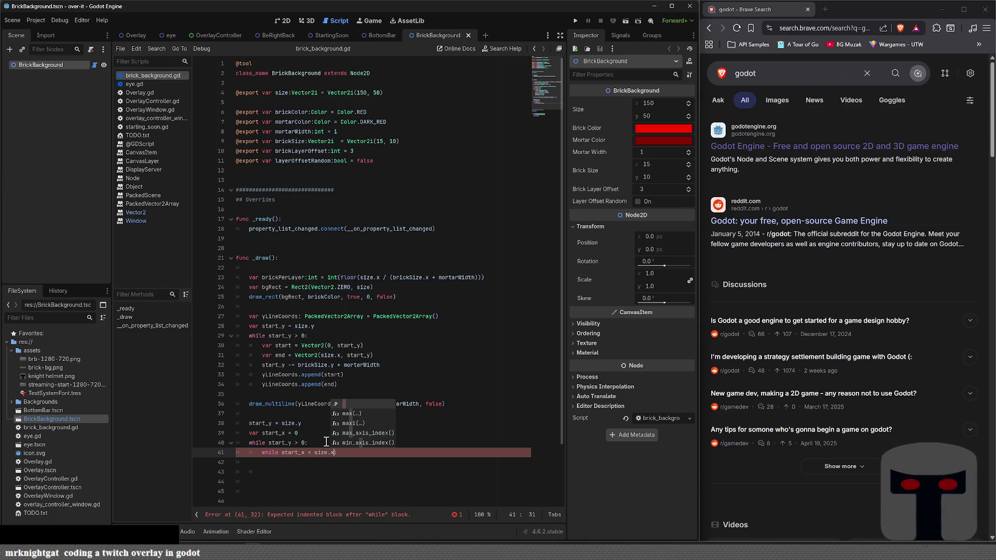
pyautogui.press('Right')
pyautogui.press('Return')
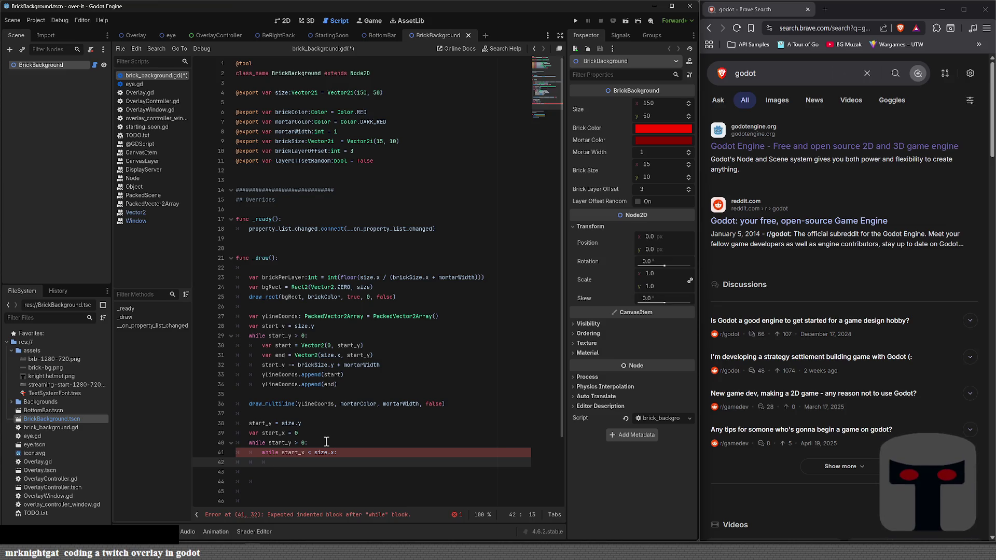
# Insert a blank line above the start_y reset line.
pyautogui.press('Up')
pyautogui.press('Up')
pyautogui.press('Up')
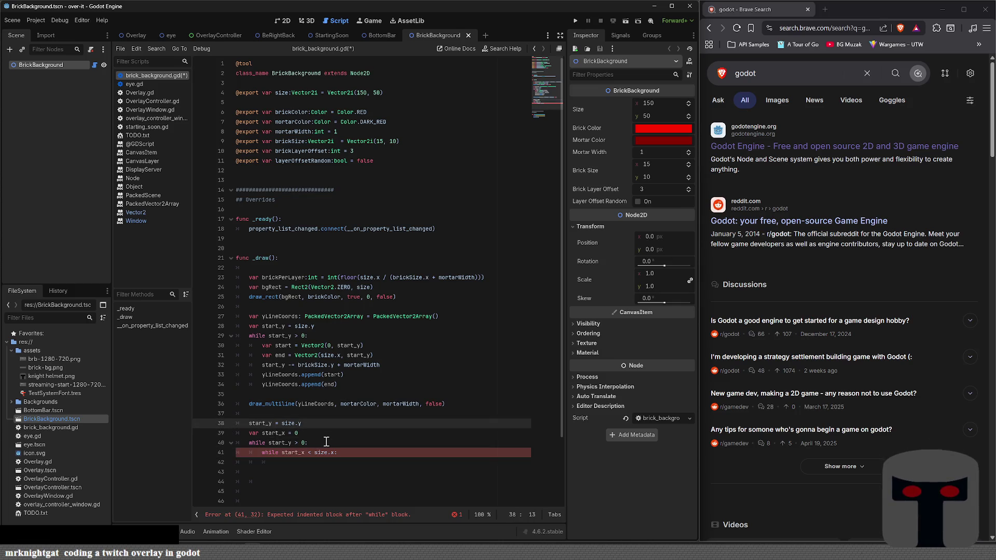
pyautogui.press('Home')
pyautogui.press('Return')
pyautogui.press('Up')
# Declare var xLineCoords as a packed Vector2 array and save.
pyautogui.write('var xLineCo')
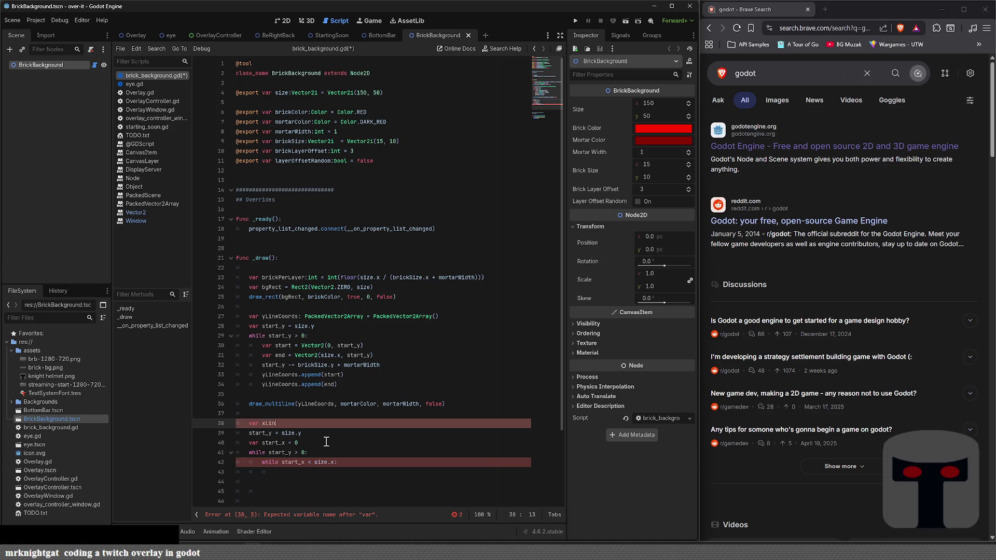
pyautogui.write('ords')
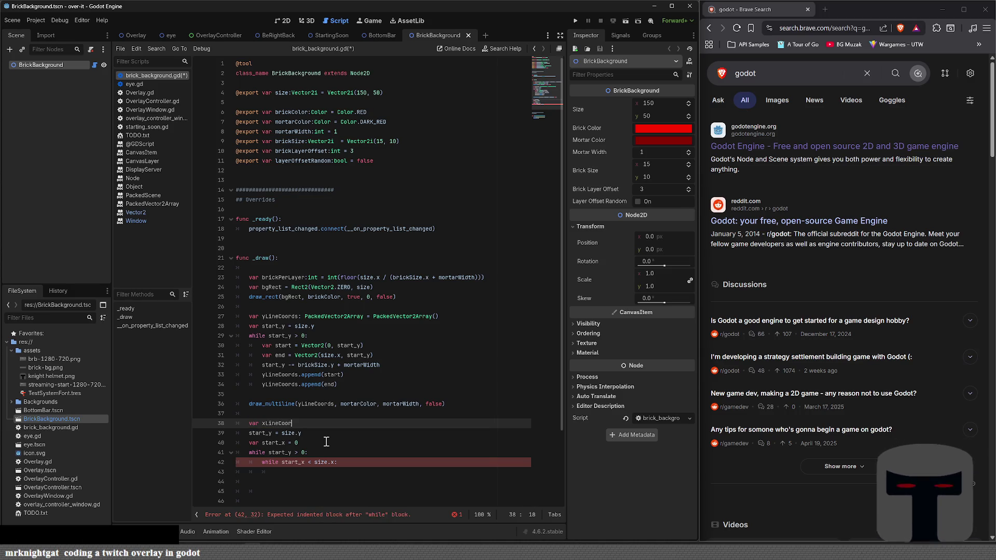
pyautogui.write(': ')
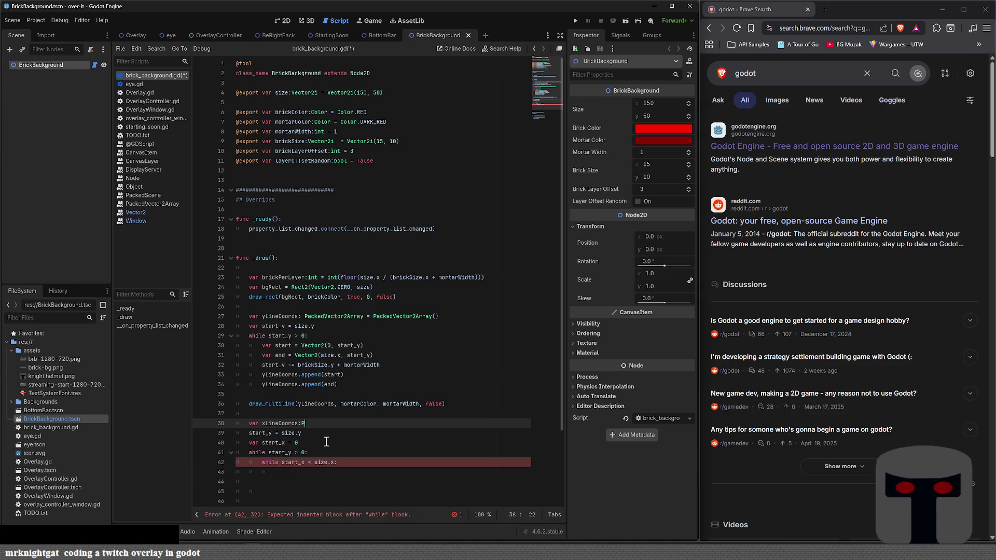
pyautogui.write('PackageVector')
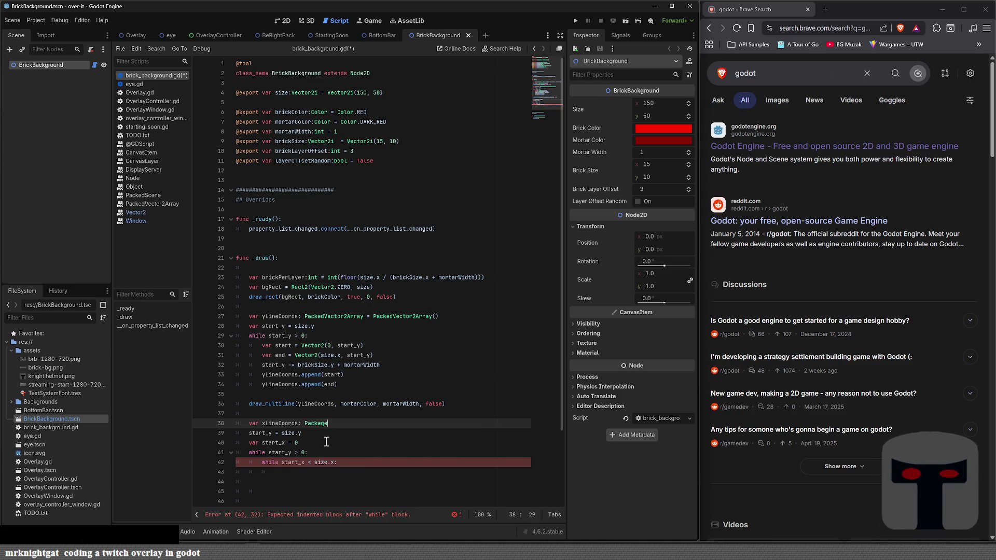
pyautogui.write('2Array ')
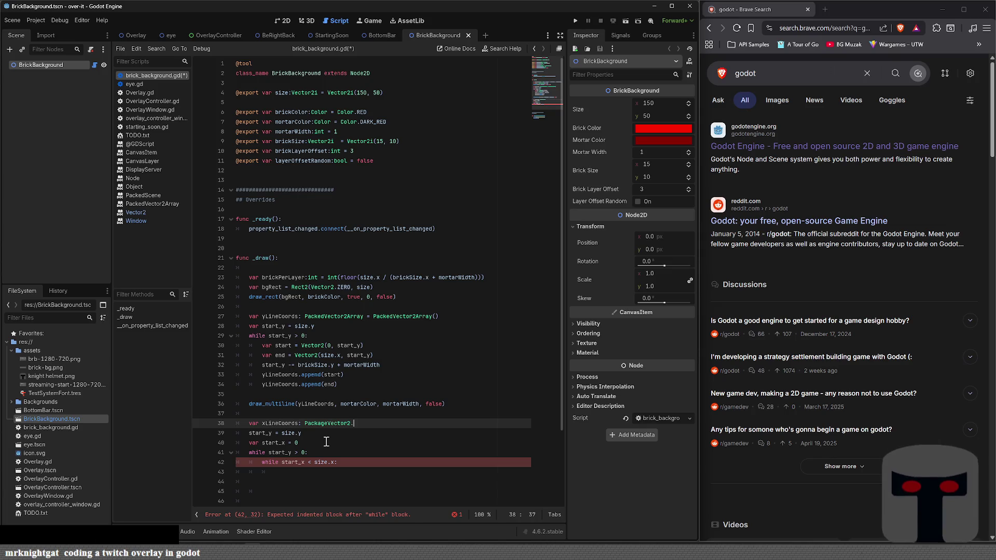
pyautogui.write('= PackedVector')
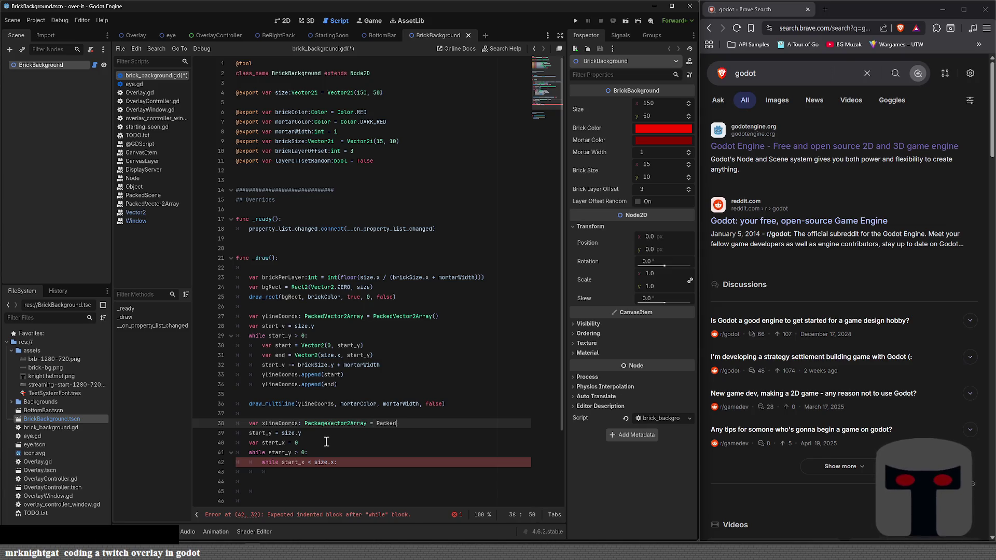
pyautogui.write('2')
pyautogui.press('Return')
pyautogui.click(335, 473)
pyautogui.hotkey('ctrl', 's')
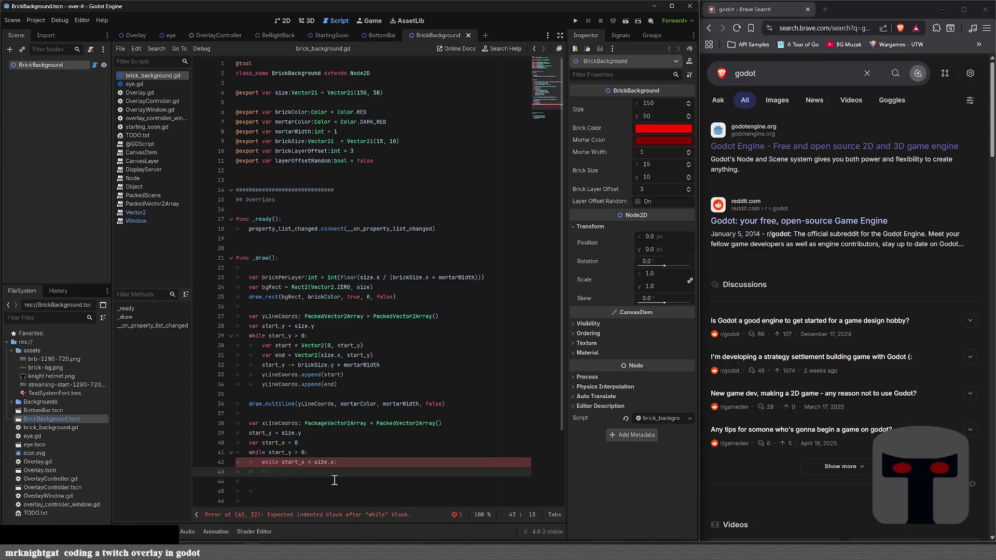
# In the inner loop, add var start = Vector2(start_x, start_y) and save.
pyautogui.write('sta')
pyautogui.press('BackSpace')
pyautogui.press('BackSpace')
pyautogui.press('BackSpace')
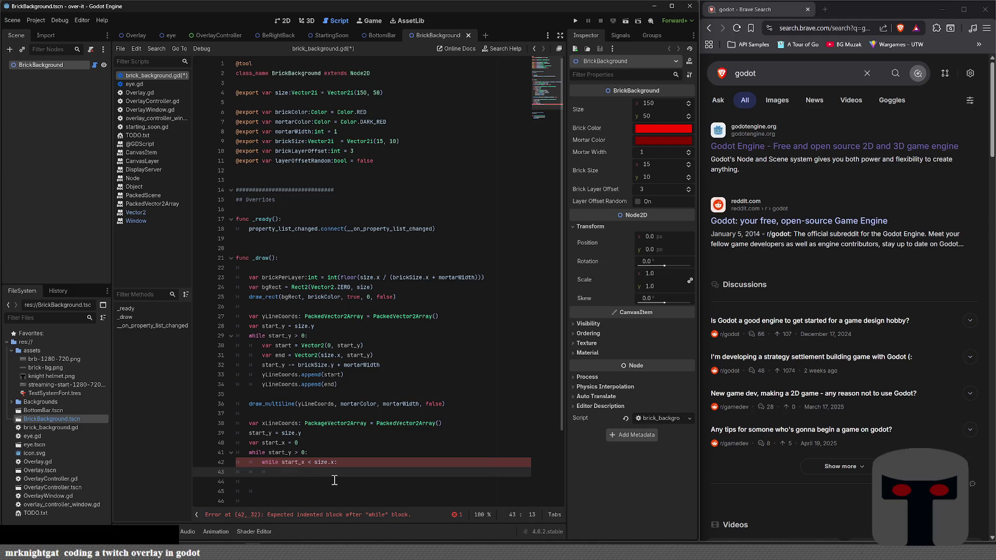
pyautogui.write('start')
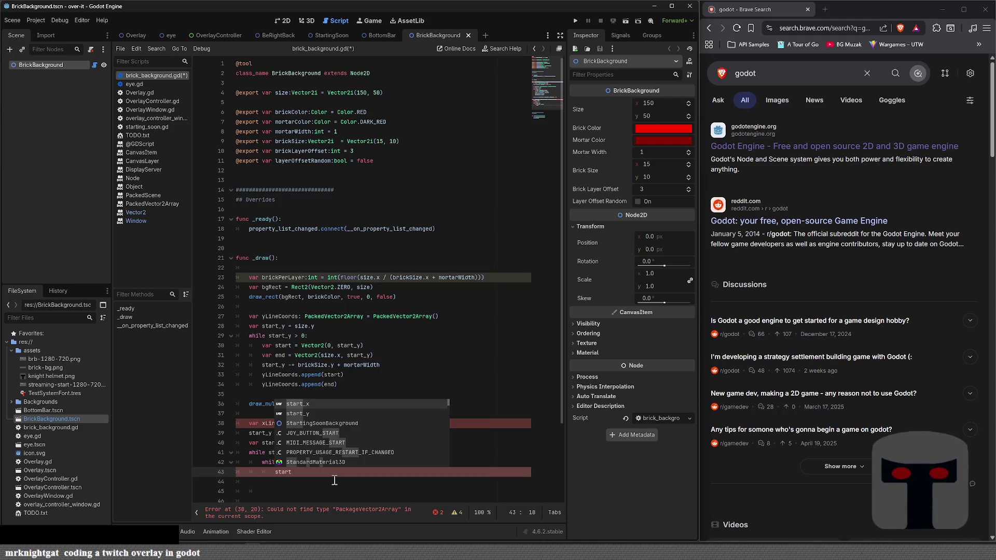
pyautogui.press('BackSpace')
pyautogui.press('BackSpace')
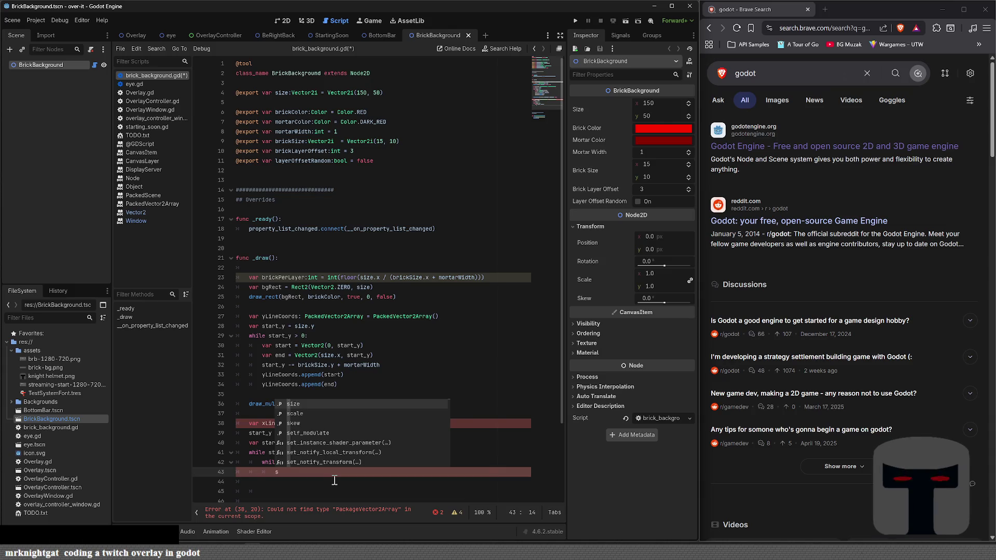
pyautogui.press('BackSpace')
pyautogui.write('var start')
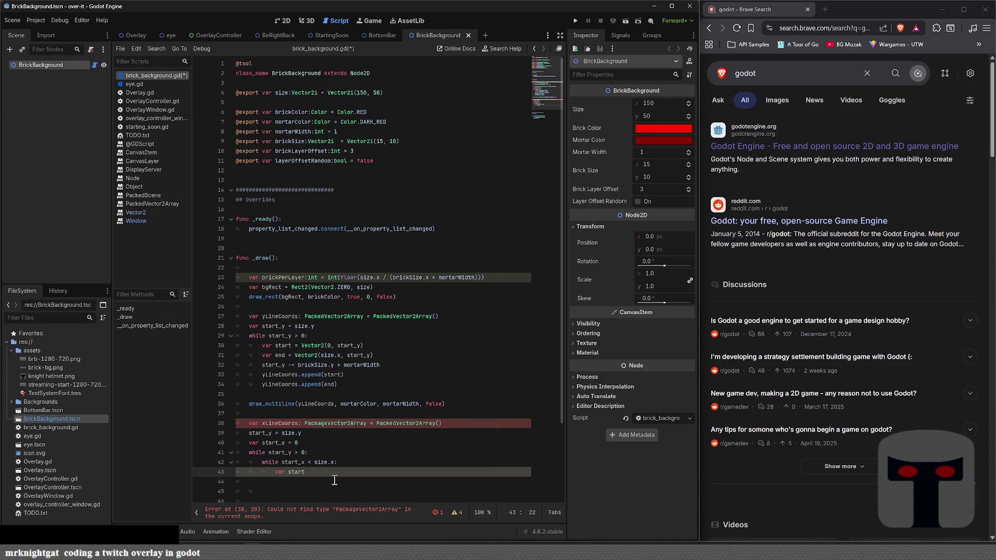
pyautogui.write(' = Vector')
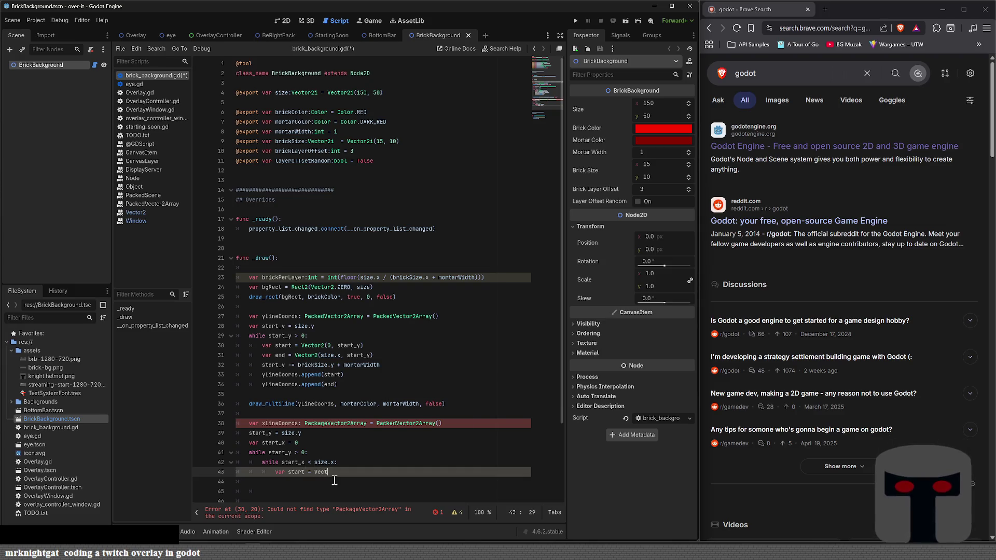
pyautogui.write('2(0')
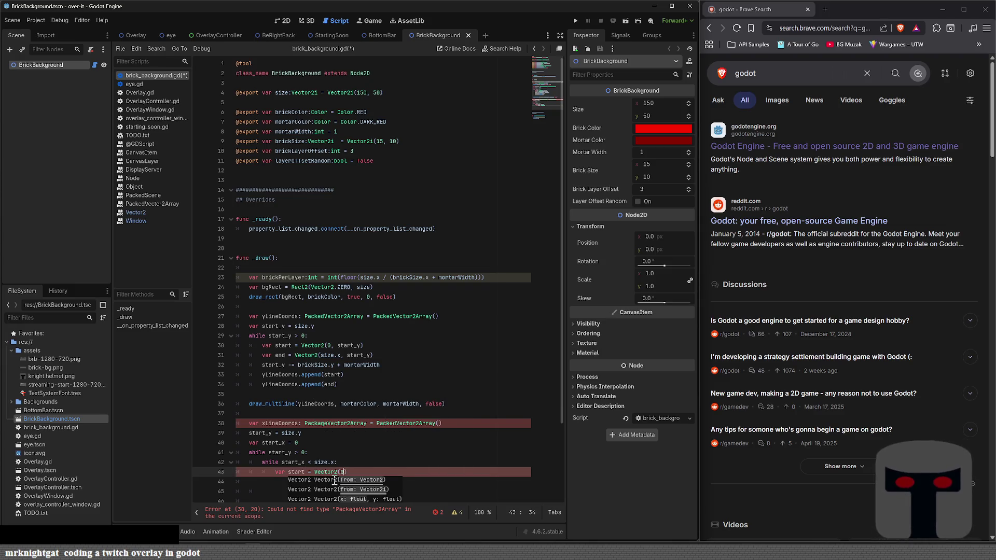
pyautogui.press('BackSpace')
pyautogui.write('start')
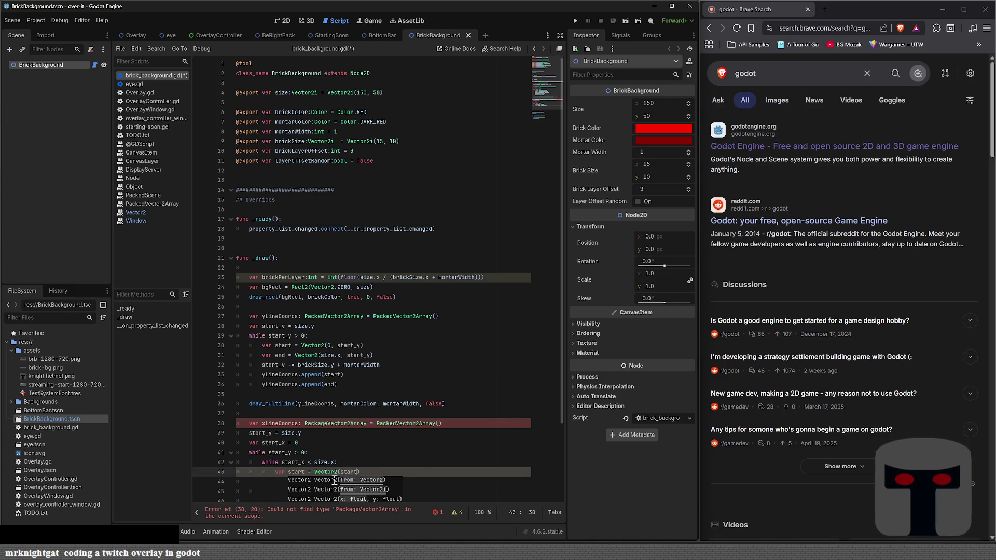
pyautogui.write('_x,')
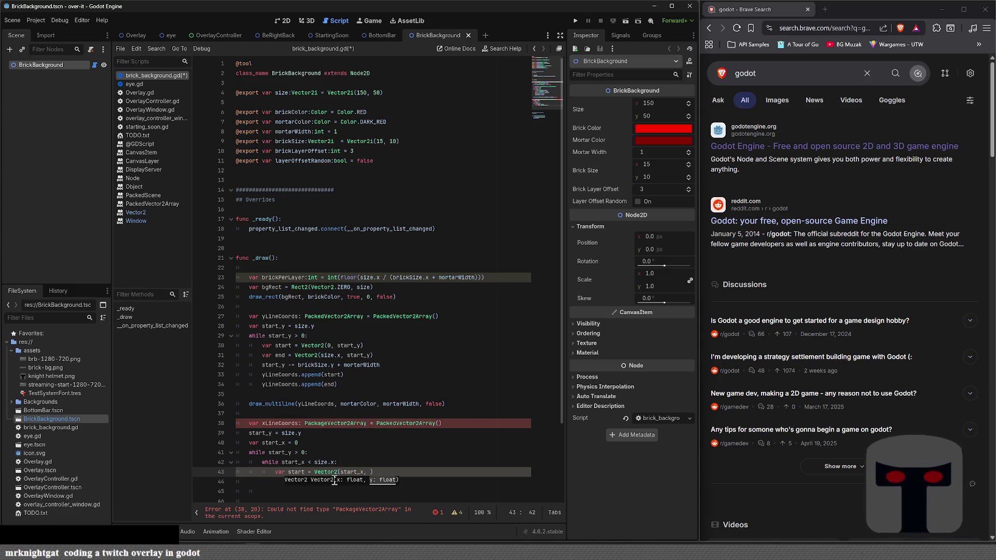
pyautogui.write('start_y')
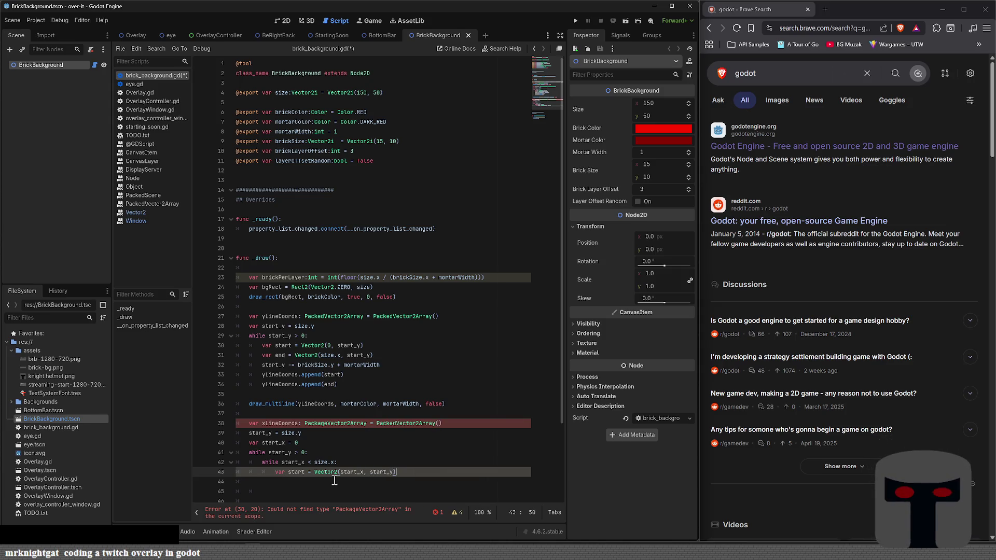
pyautogui.hotkey('ctrl', 's')
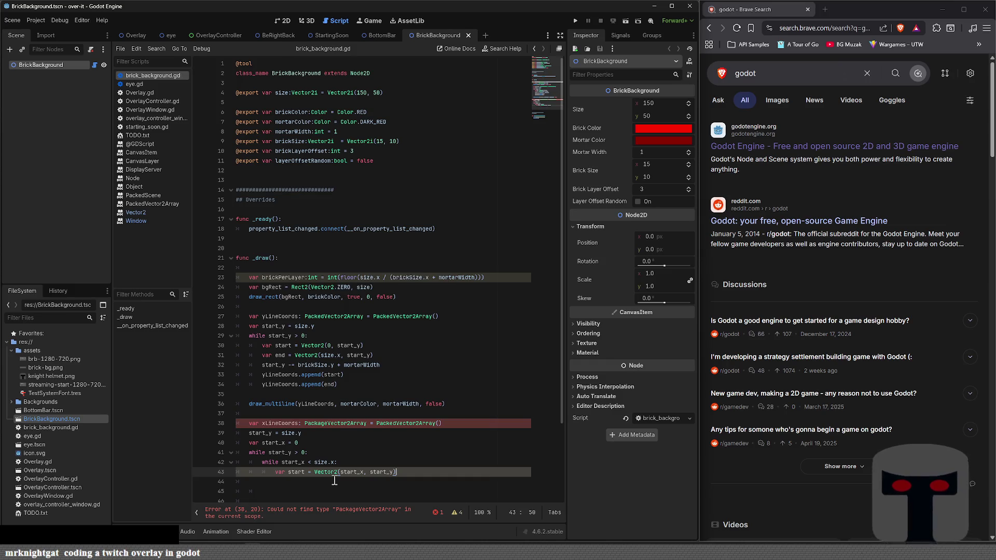
# Add var end = Vector2(start_x, start_y+brickSize.y) below it and save.
pyautogui.press('Return')
pyautogui.write('var ')
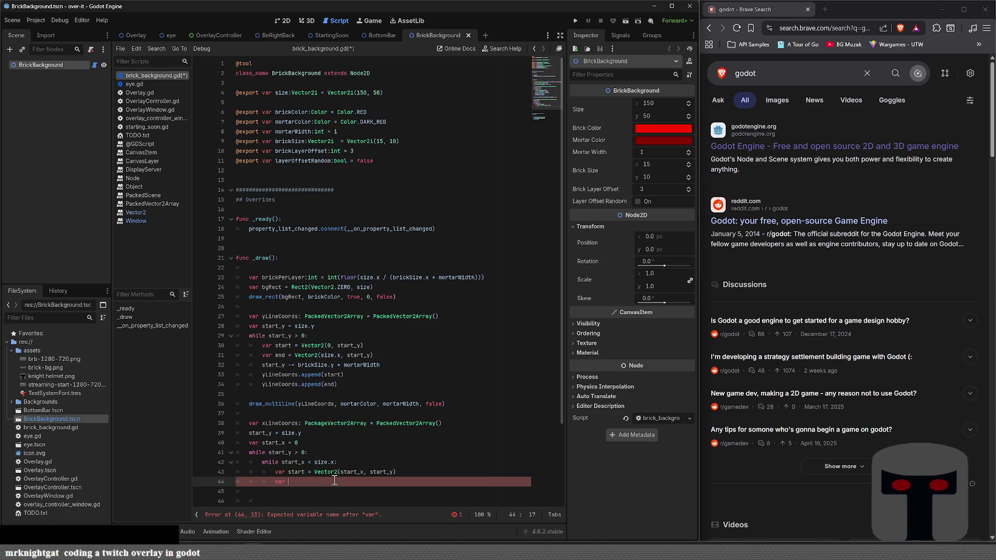
pyautogui.write('end = Vector2')
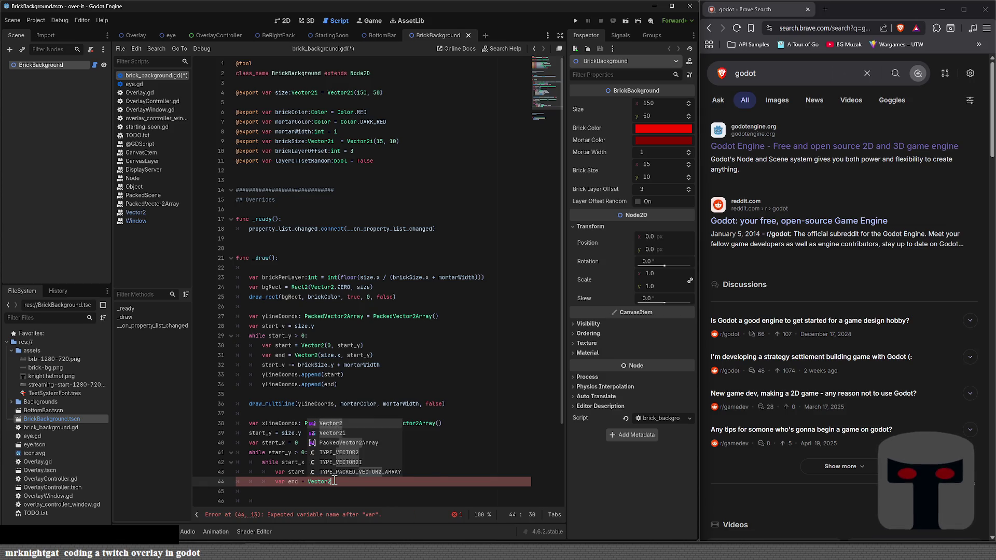
pyautogui.press('Return')
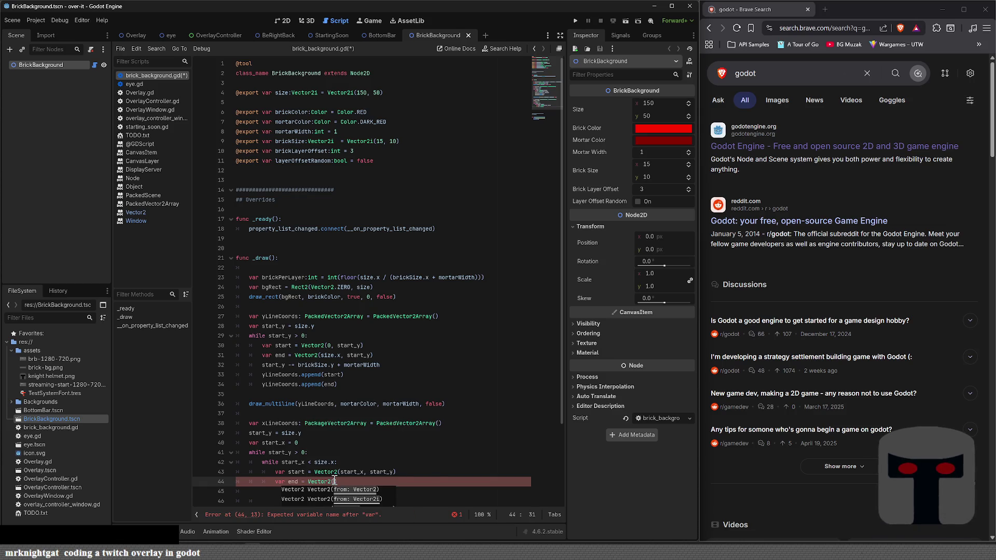
pyautogui.write('start_x')
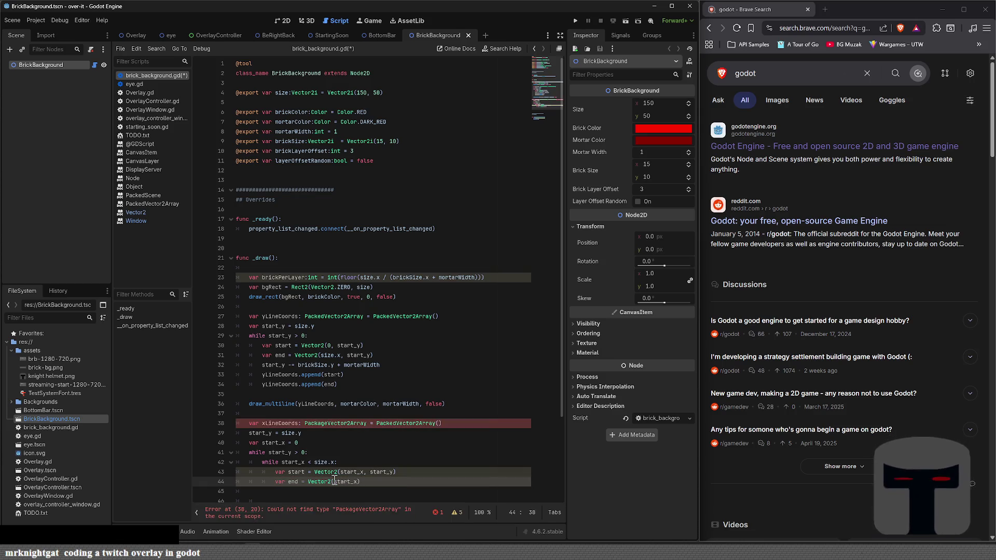
pyautogui.write(', ssta')
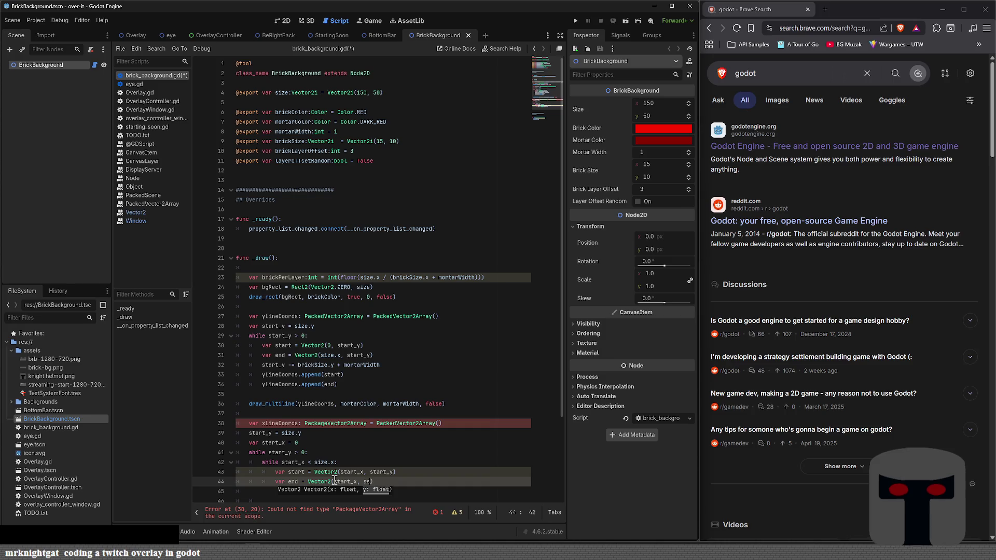
pyautogui.press('BackSpace')
pyautogui.press('BackSpace')
pyautogui.press('BackSpace')
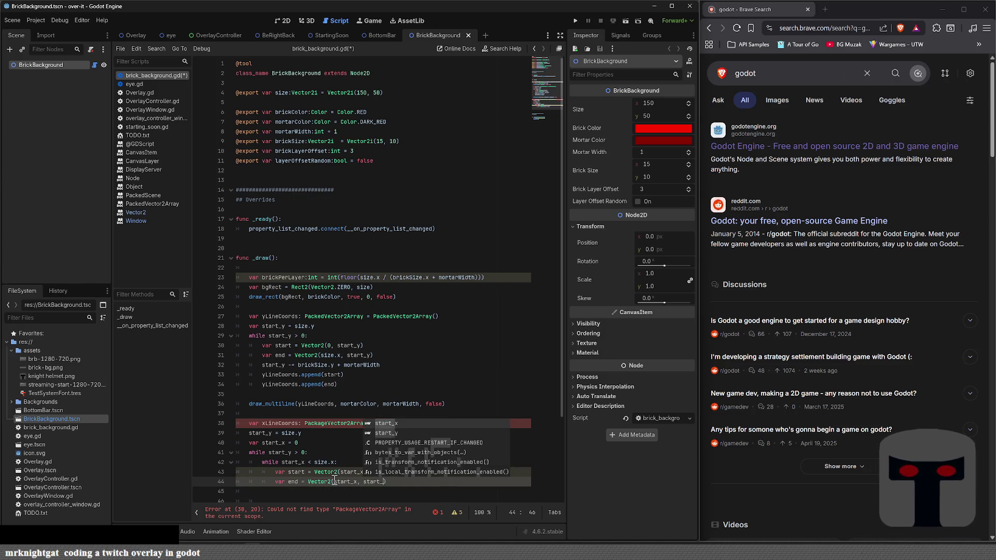
pyautogui.press('Return')
pyautogui.write('+b')
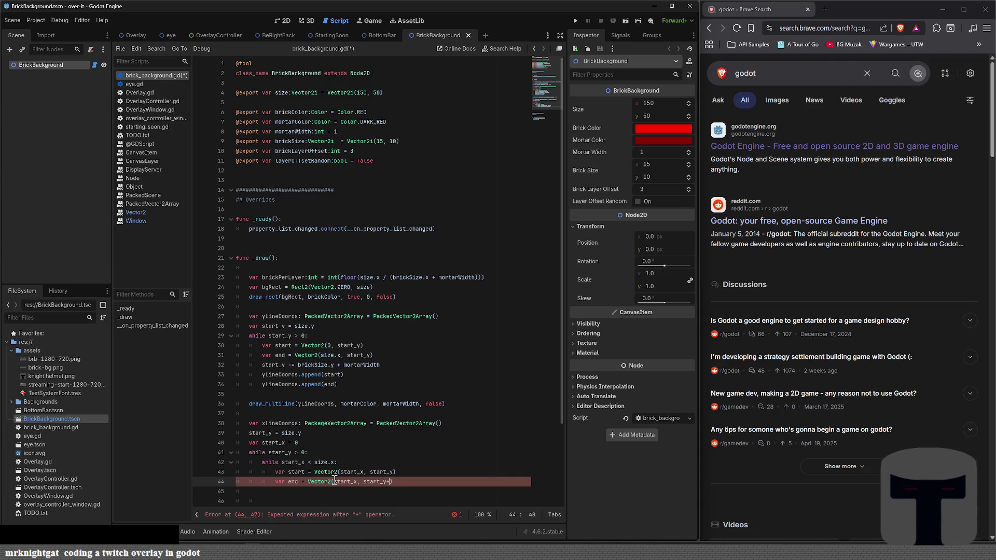
pyautogui.write('rick')
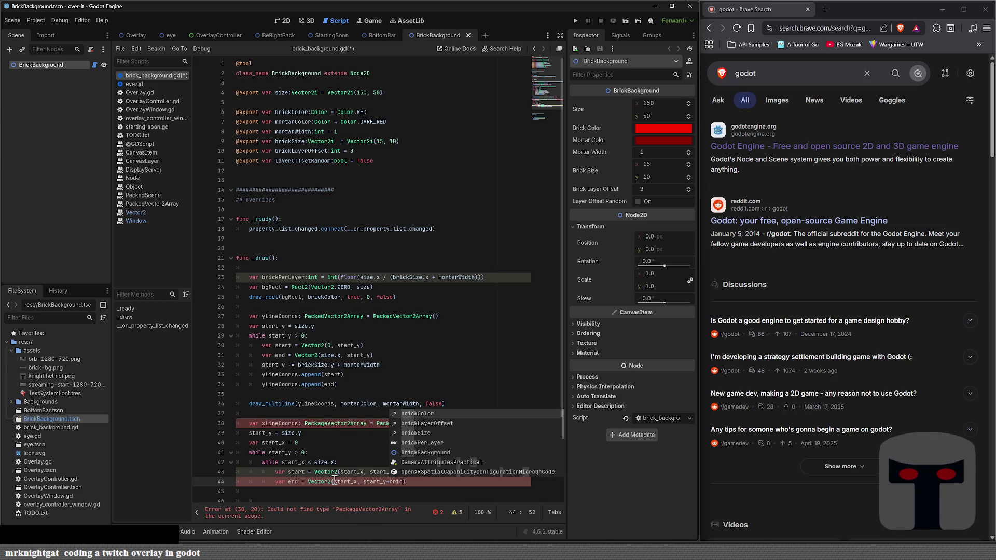
pyautogui.write('Size.y)')
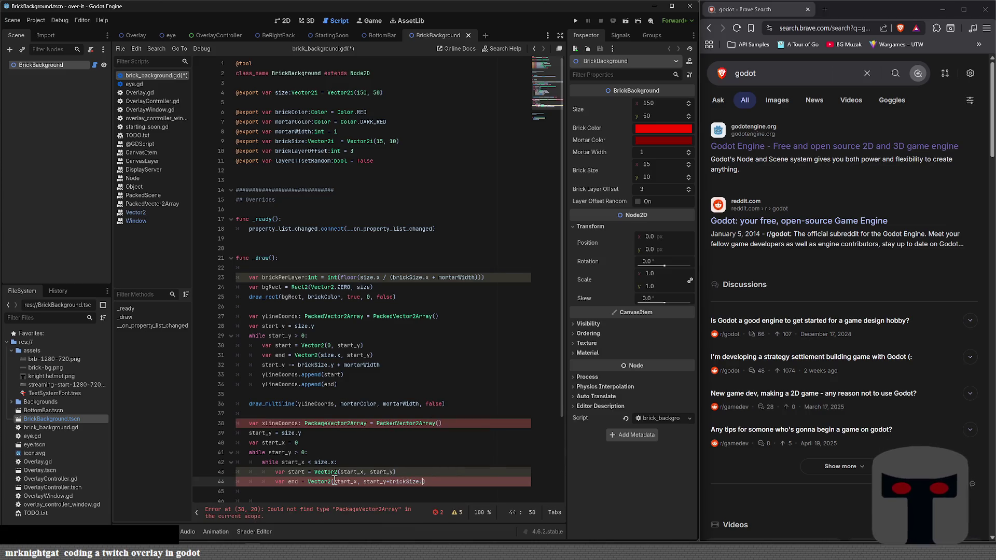
pyautogui.hotkey('ctrl', 's')
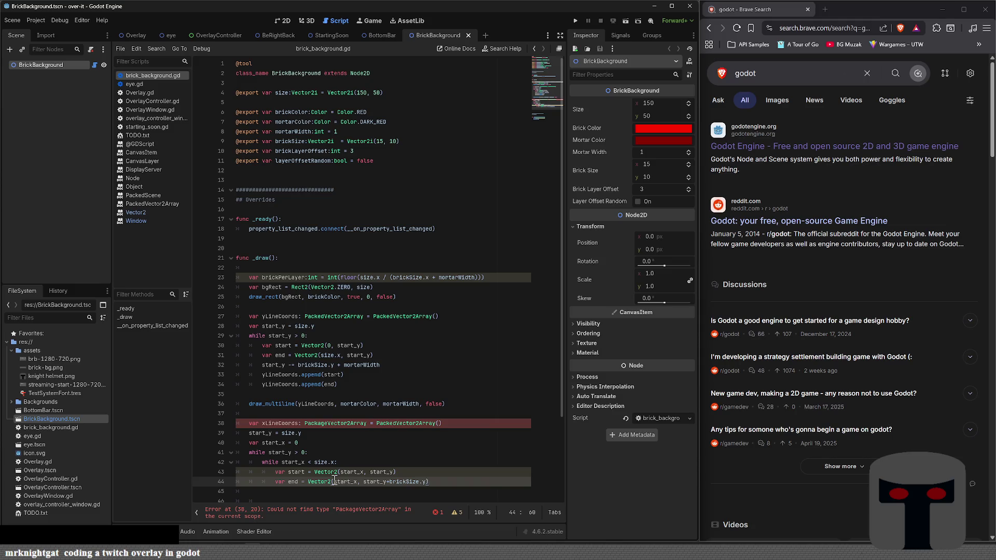
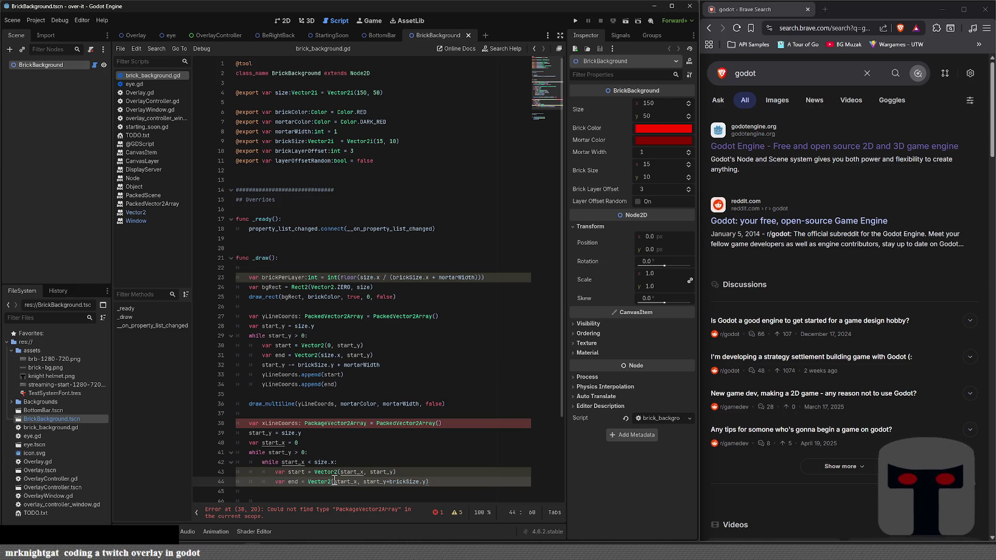
# Add 'start_x += brickSize.x + mortarWidth' inside the inner brick loop and save.
pyautogui.press('Return')
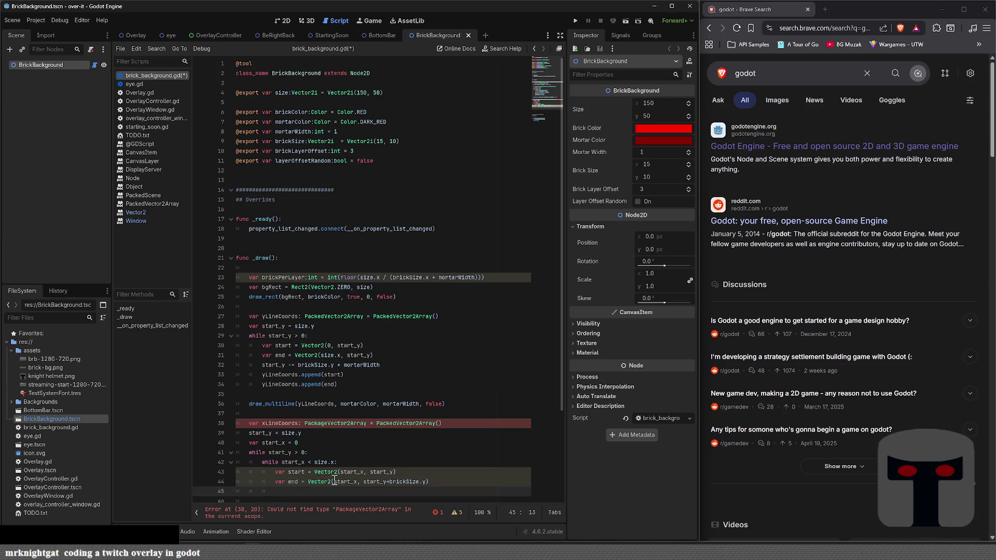
pyautogui.hotkey('ctrl', 's')
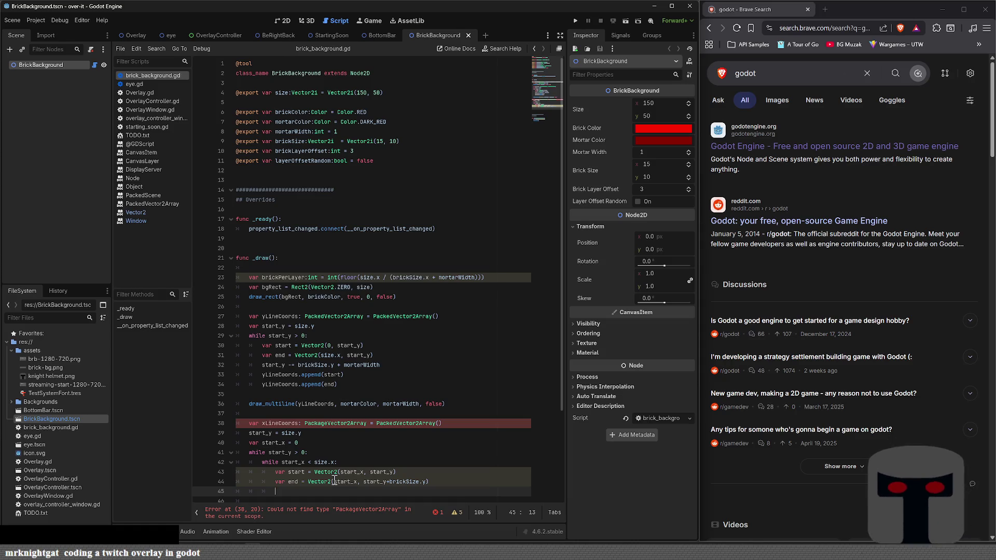
pyautogui.write('start_x')
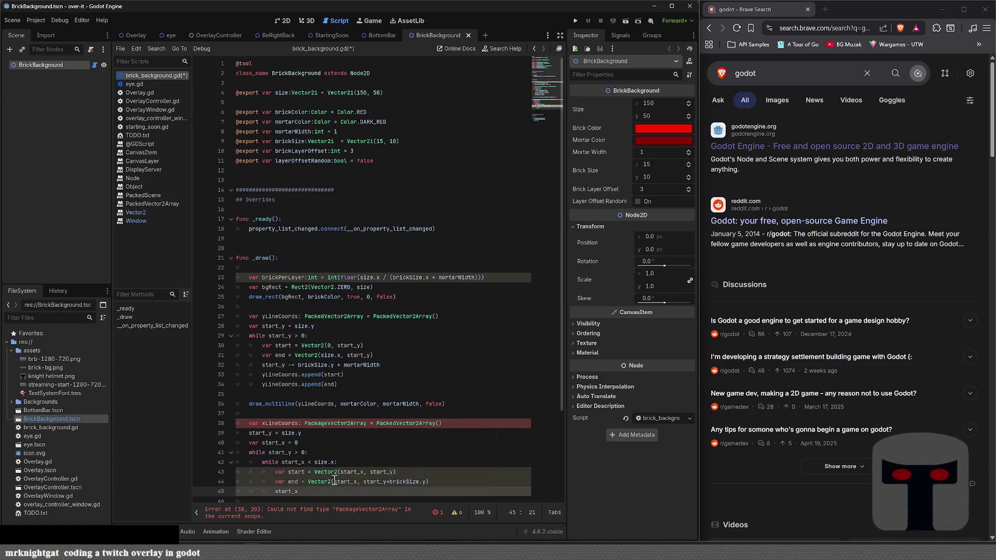
pyautogui.write('+ ')
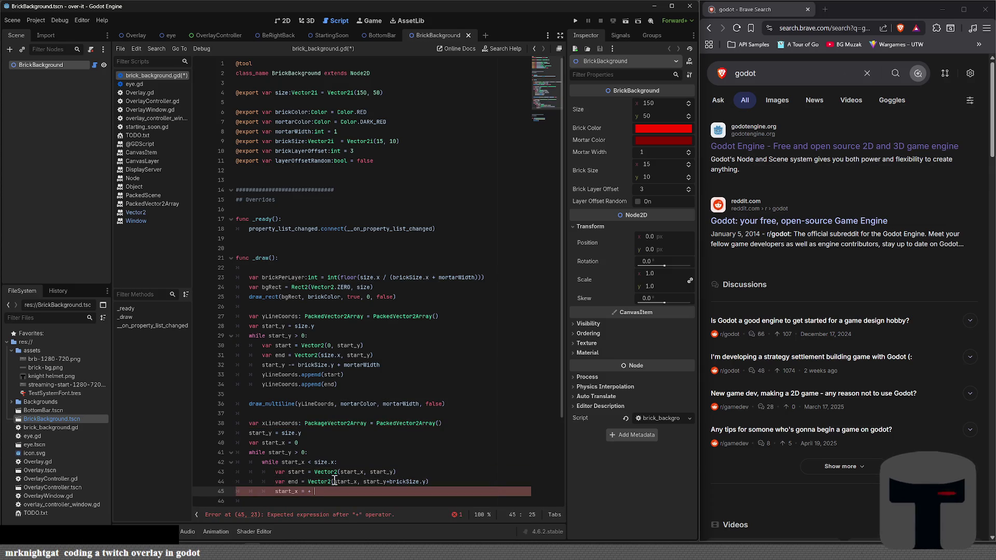
pyautogui.write('++ brick')
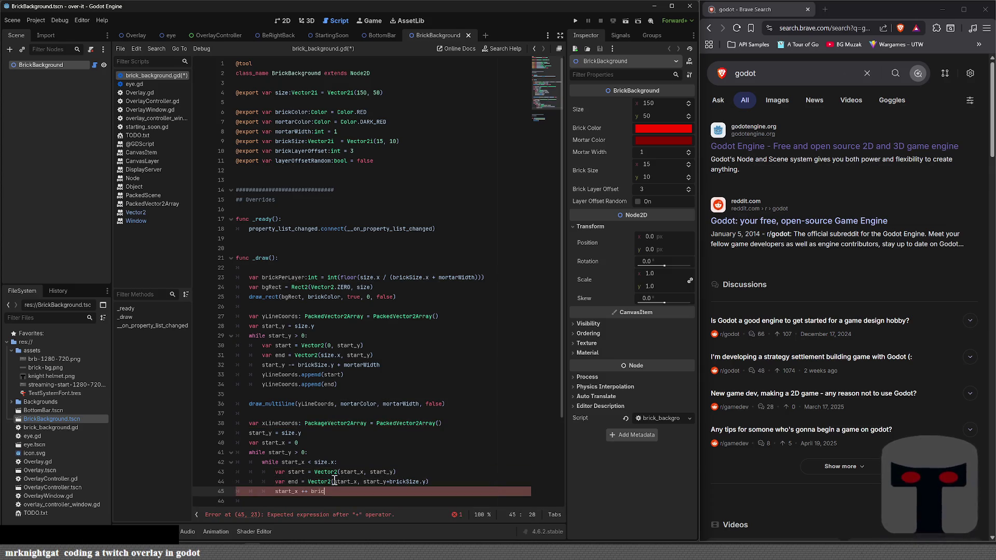
pyautogui.write('Size.x + mort')
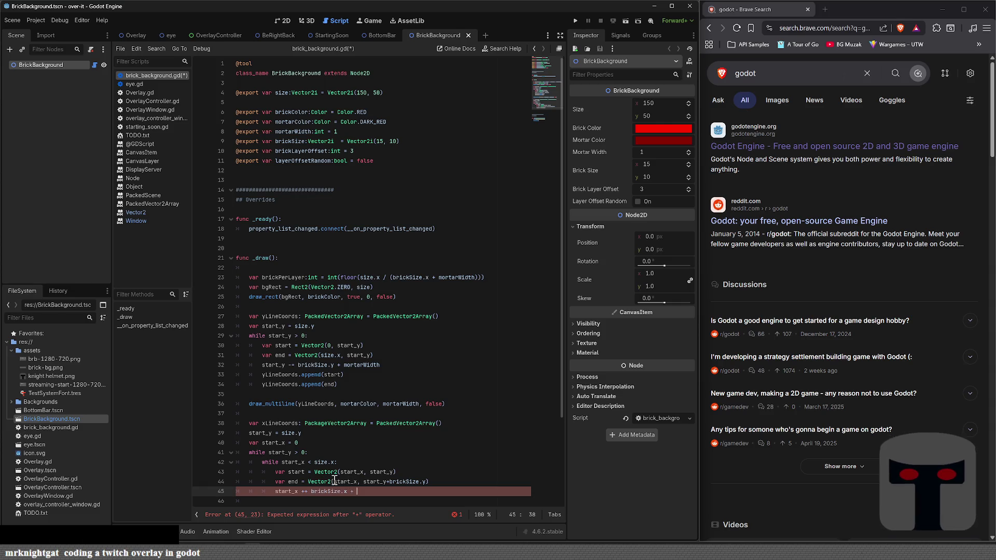
pyautogui.write('arWid')
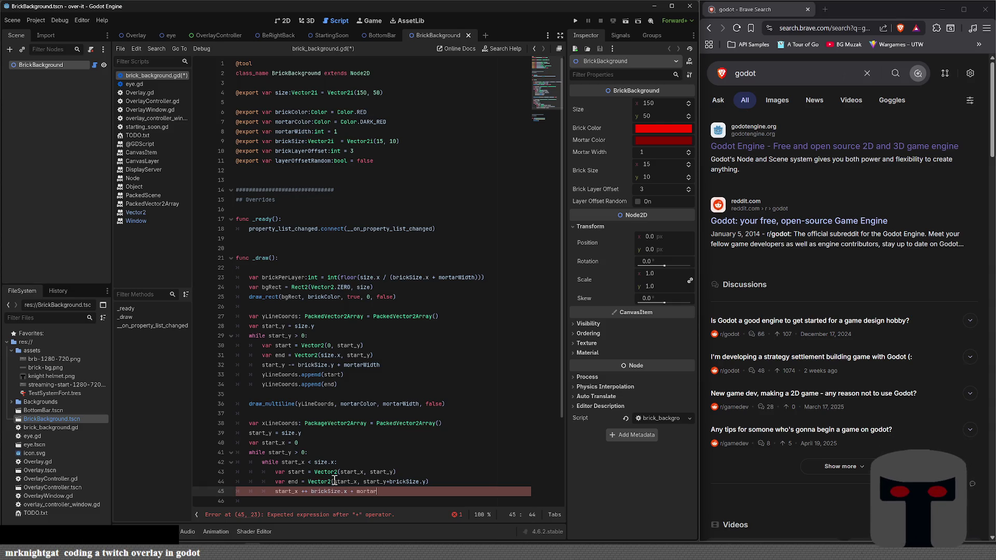
pyautogui.write('th')
pyautogui.hotkey('ctrl', 's')
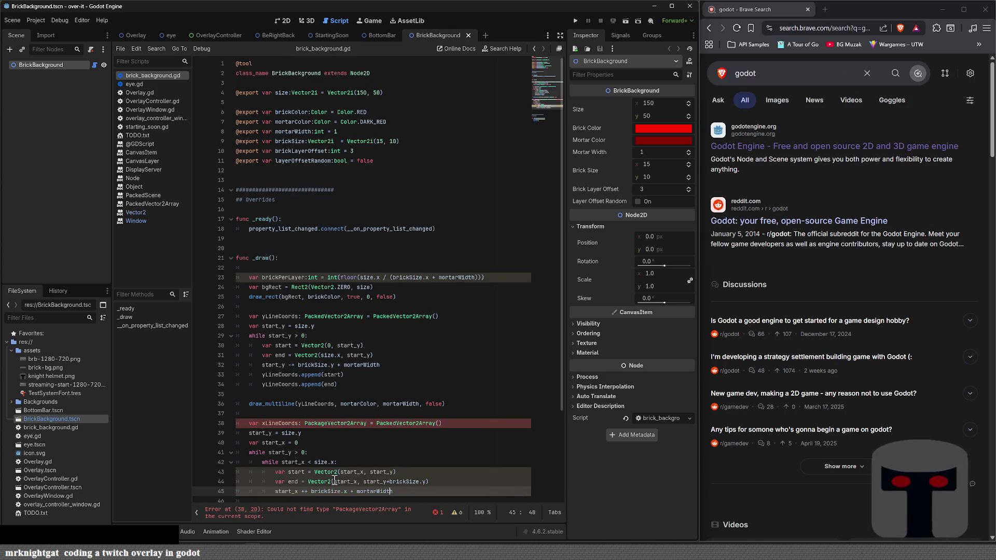
pyautogui.press('BackSpace')
pyautogui.write('=')
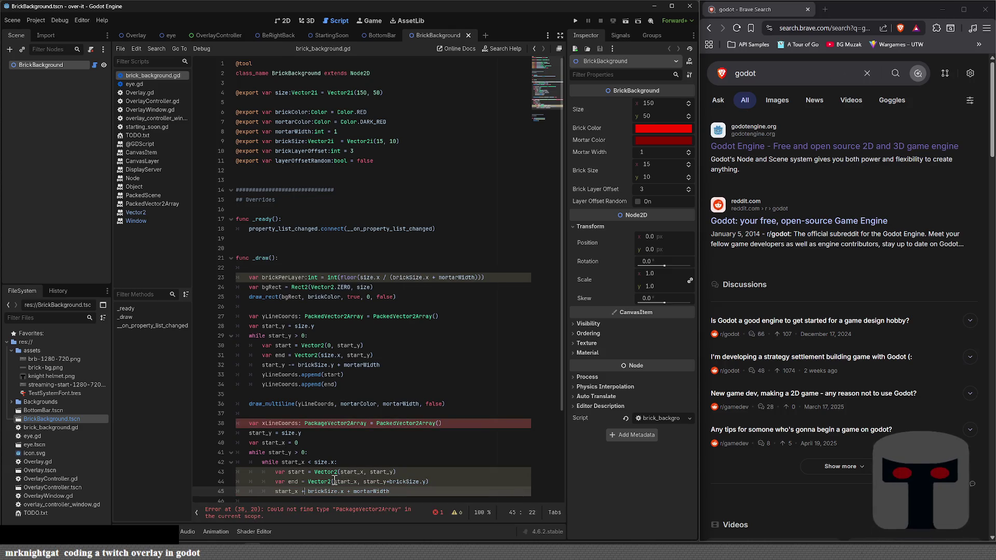
# Add 'start_y -= brickSize.y + mortarWidth' on the next line and save the script.
pyautogui.press('End')
pyautogui.press('Return')
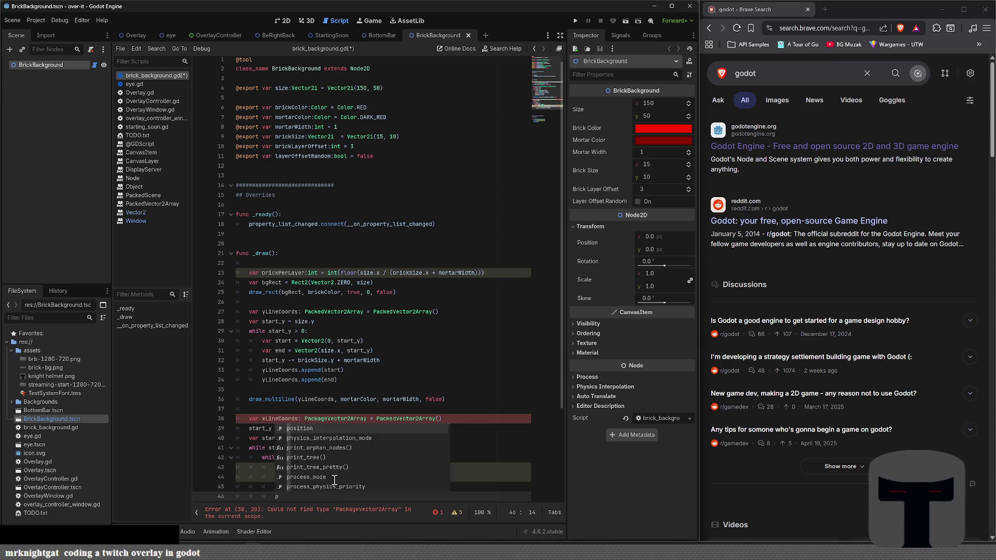
pyautogui.hotkey('ctrl', 's')
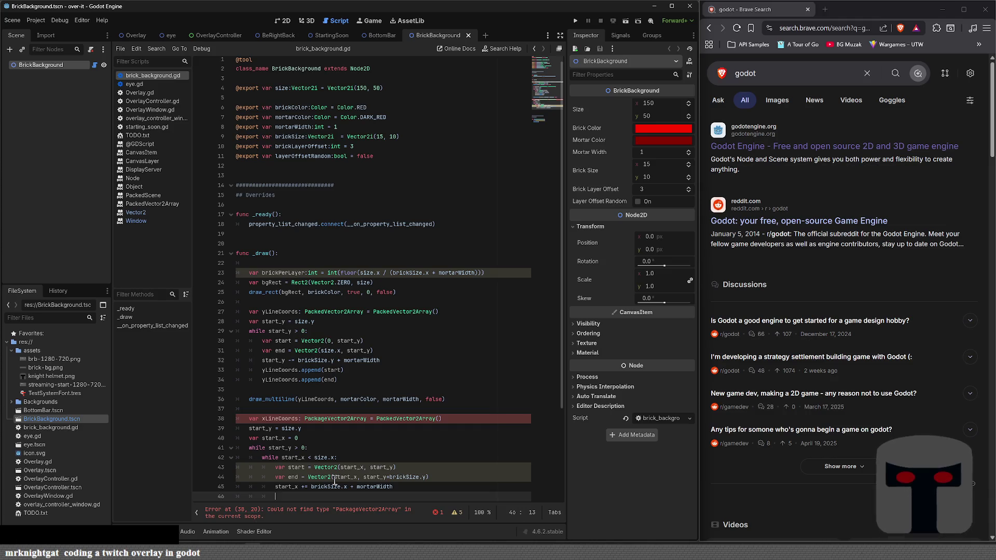
pyautogui.write('start_y +')
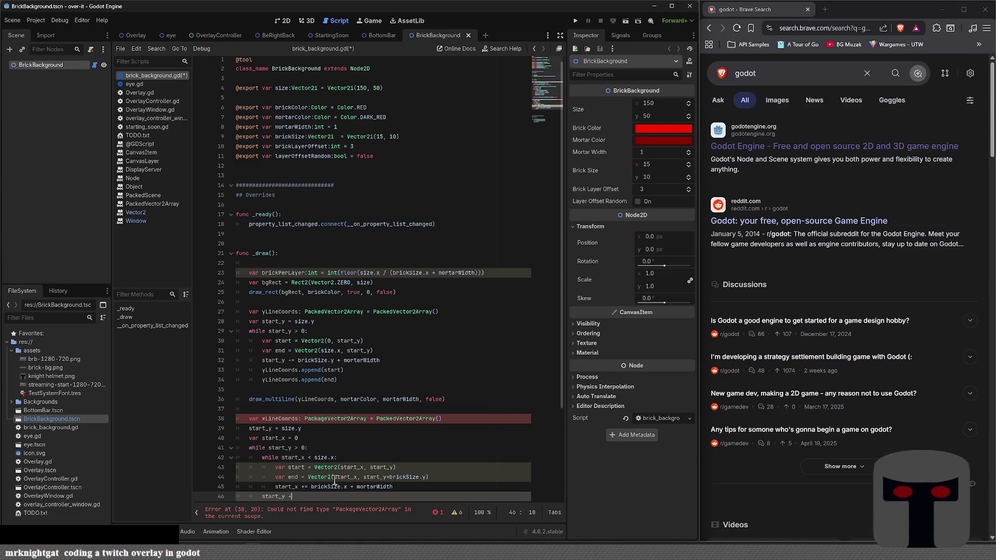
pyautogui.scroll(1, 334, 481)
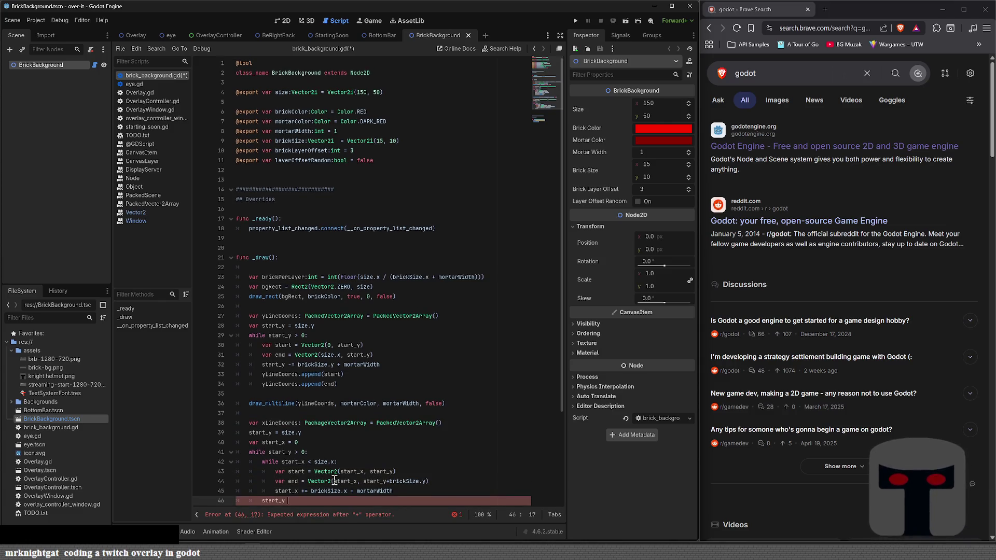
pyautogui.write('-=')
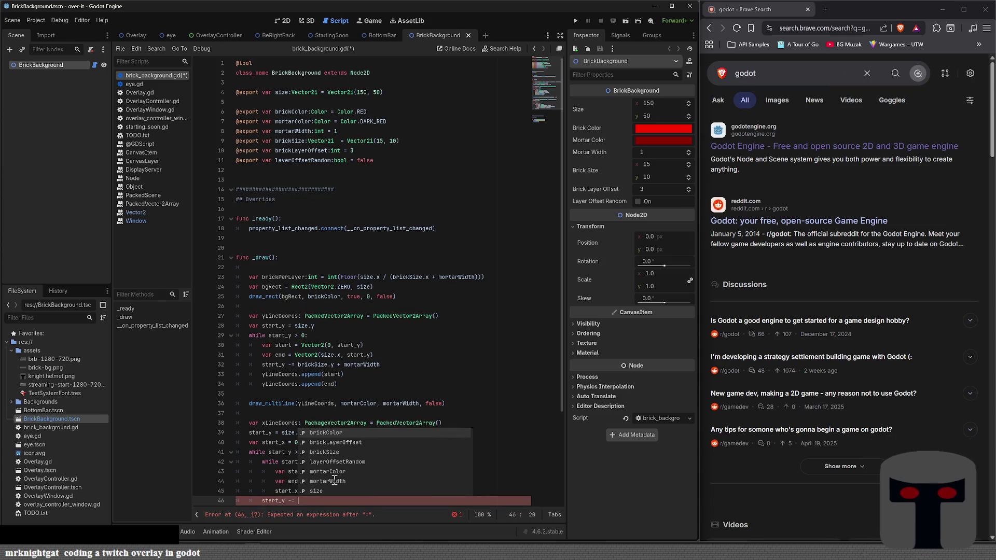
pyautogui.write(' braick')
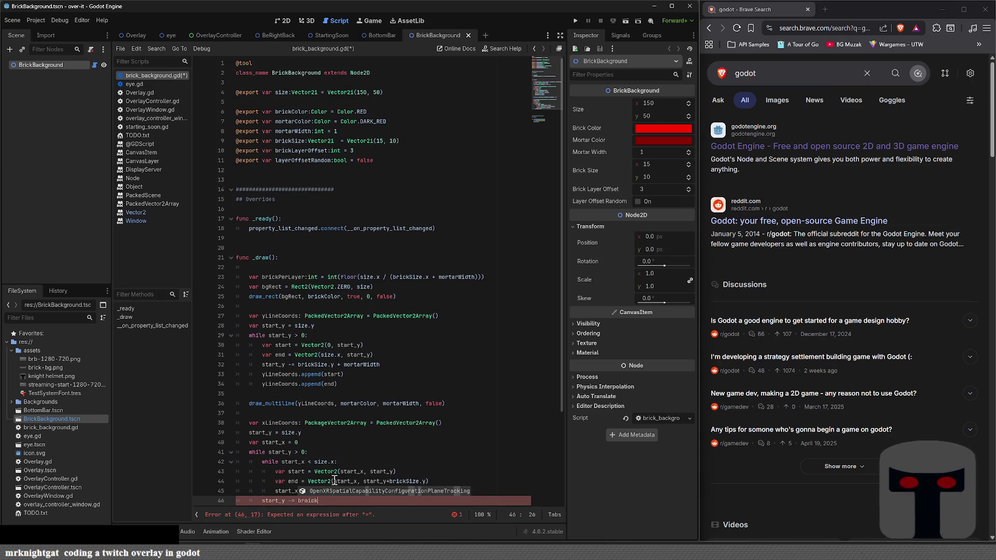
pyautogui.press('BackSpace')
pyautogui.press('BackSpace')
pyautogui.press('BackSpace')
pyautogui.write('ickSiz')
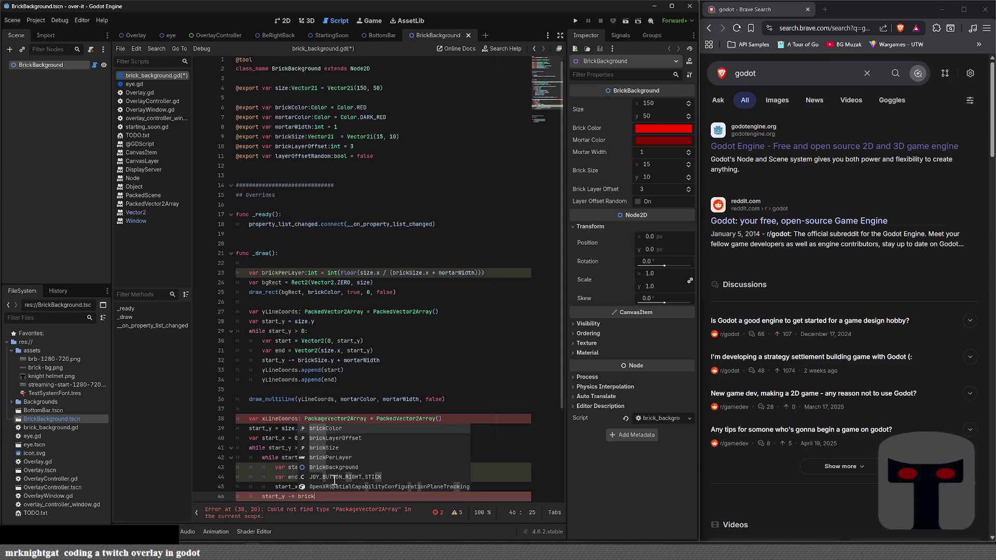
pyautogui.write('e.')
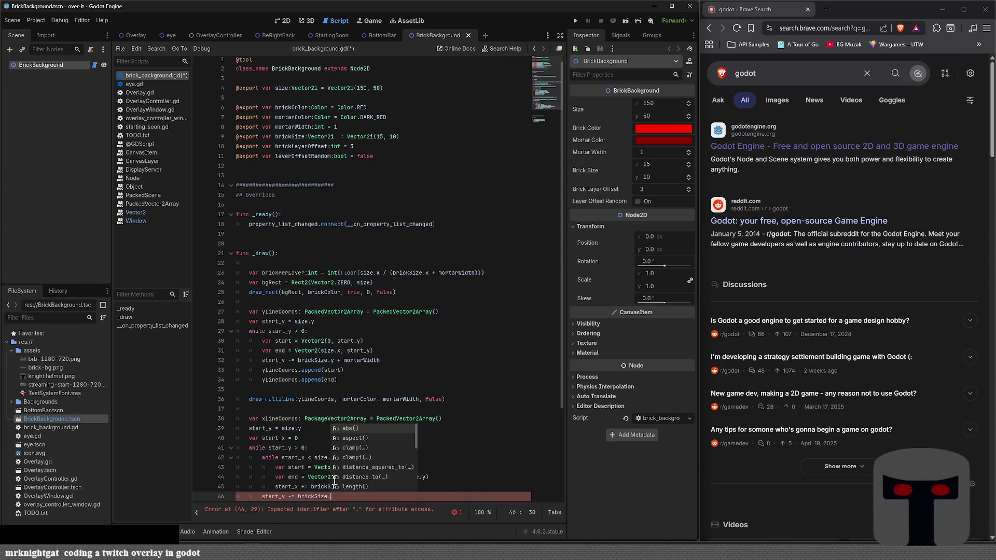
pyautogui.write('y + mortarWidth')
pyautogui.hotkey('ctrl', 's')
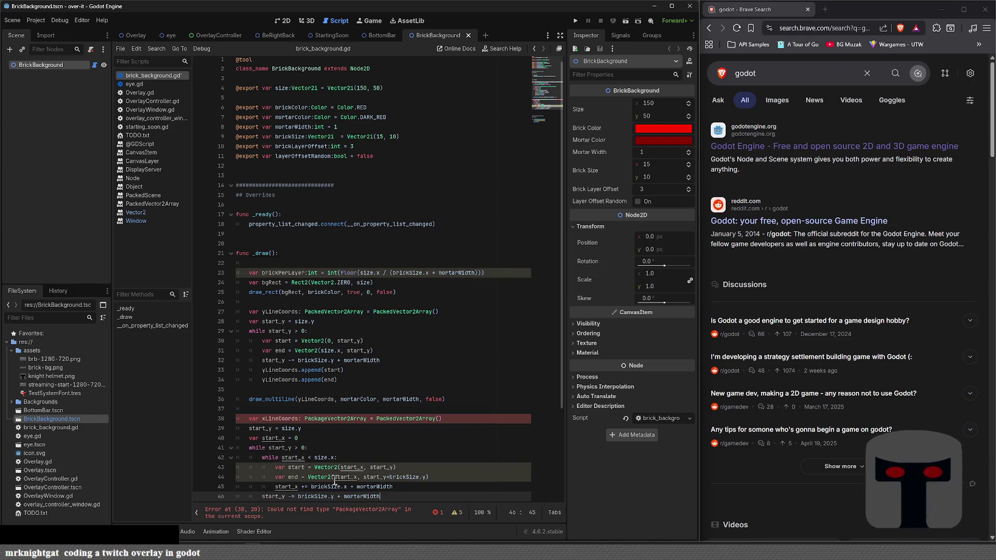
pyautogui.scroll(-2, 330, 438)
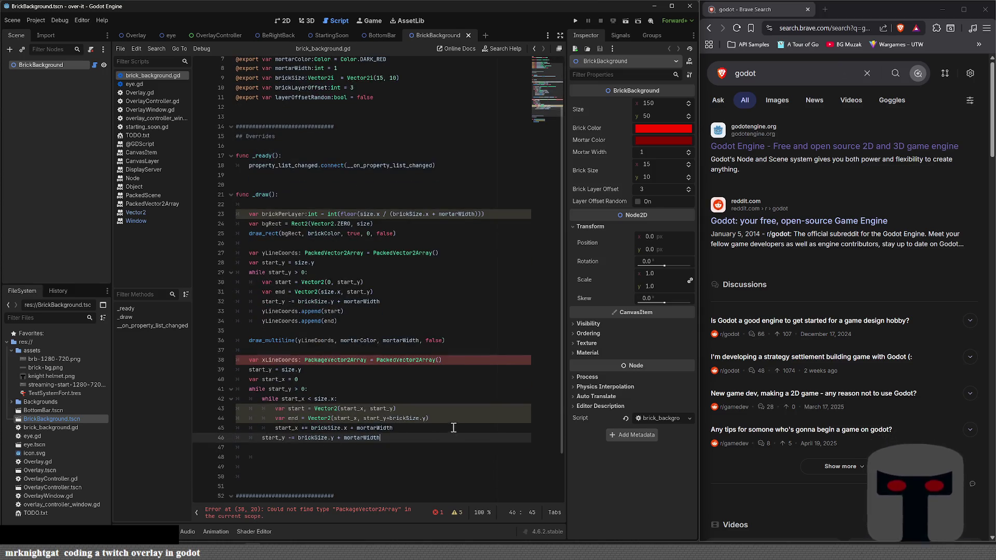
# Append start and end to xLineCoords in the inner loop and save.
pyautogui.click(458, 422)
pyautogui.press('Return')
pyautogui.write('xLin')
pyautogui.press('Return')
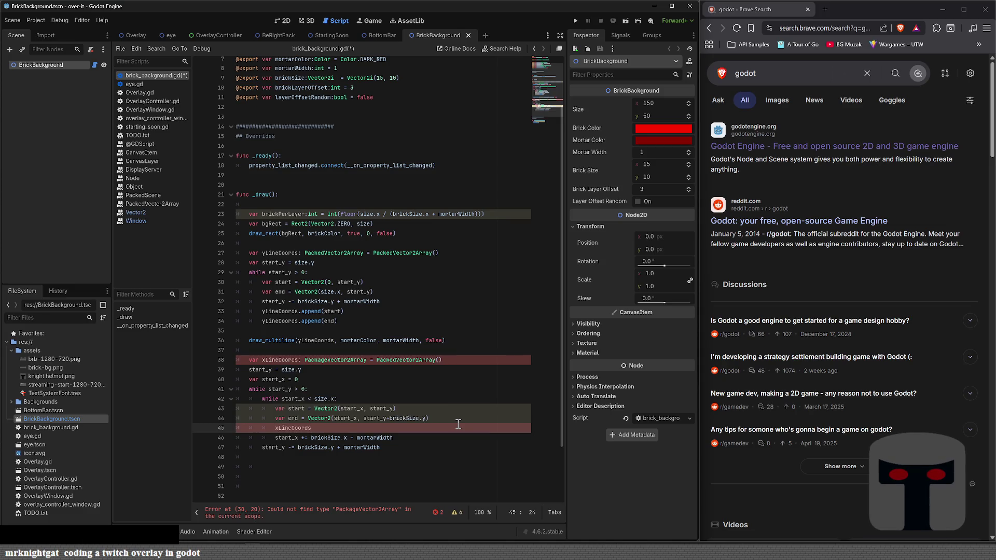
pyautogui.press('BackSpace')
pyautogui.write('.append(')
pyautogui.write('start')
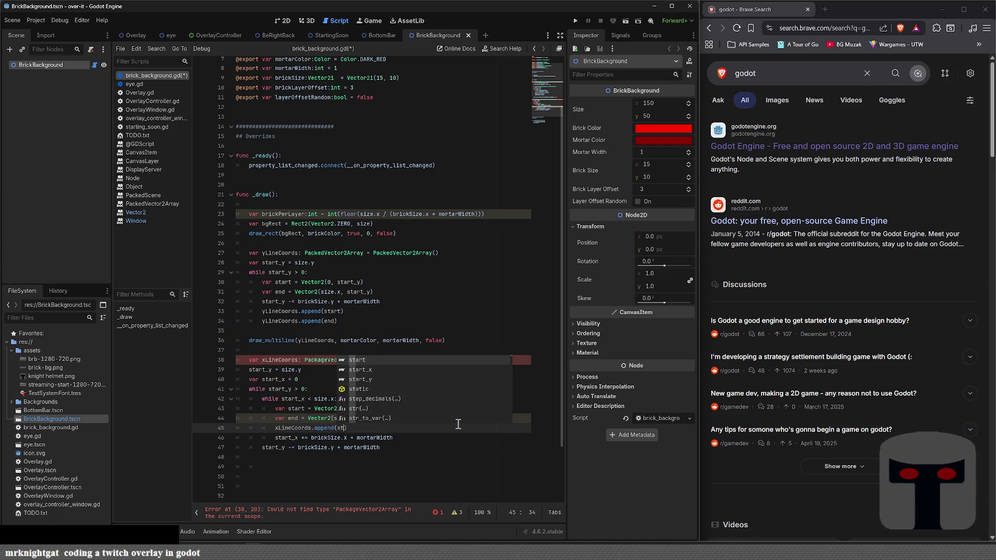
pyautogui.press('End')
pyautogui.press('Return')
pyautogui.write('xLine')
pyautogui.press('Return')
pyautogui.write('.append(end)')
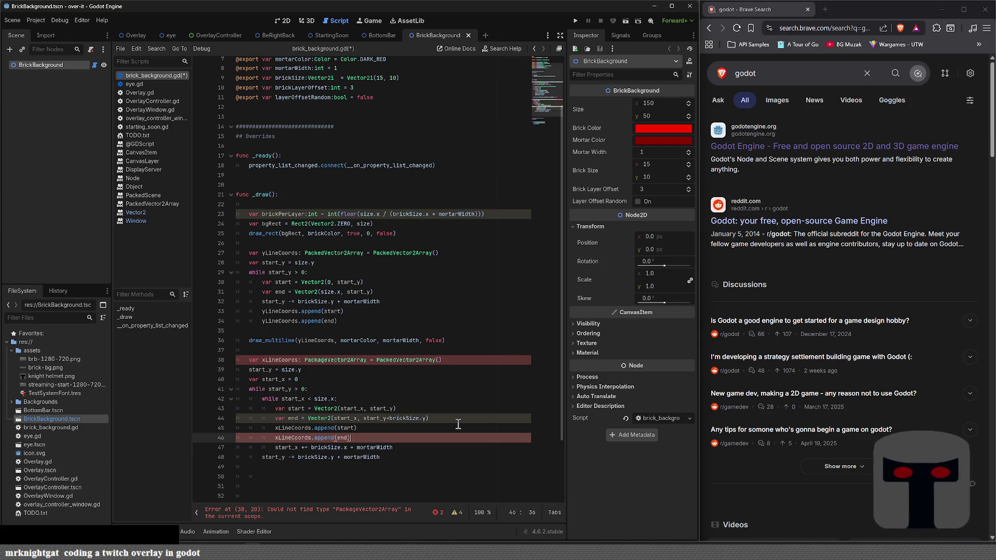
pyautogui.hotkey('ctrl', 's')
# Begin correcting the PackageVector2Array type name on line 38.
pyautogui.press('Down')
pyautogui.press('Down')
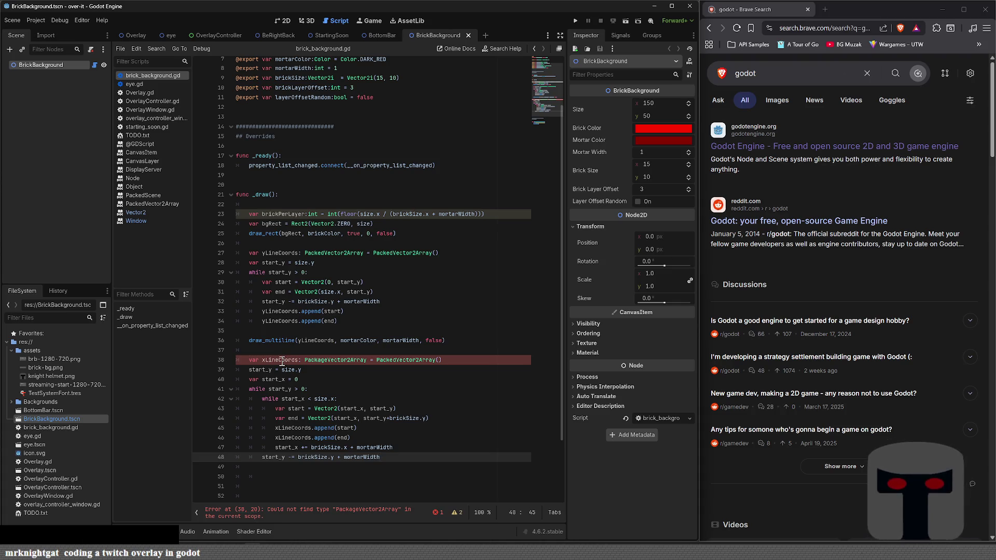
pyautogui.click(337, 360)
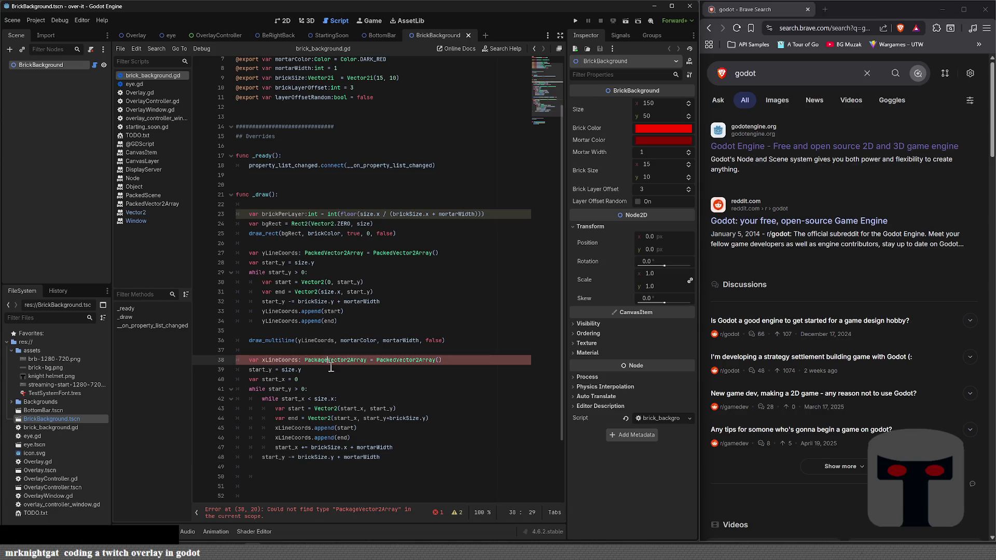
pyautogui.press('BackSpace')
pyautogui.press('BackSpace')
pyautogui.press('BackSpace')
# Finish renaming the type to PackedVector2Array and start draw_multiline(xLineCoords on line 50.
pyautogui.write('ed')
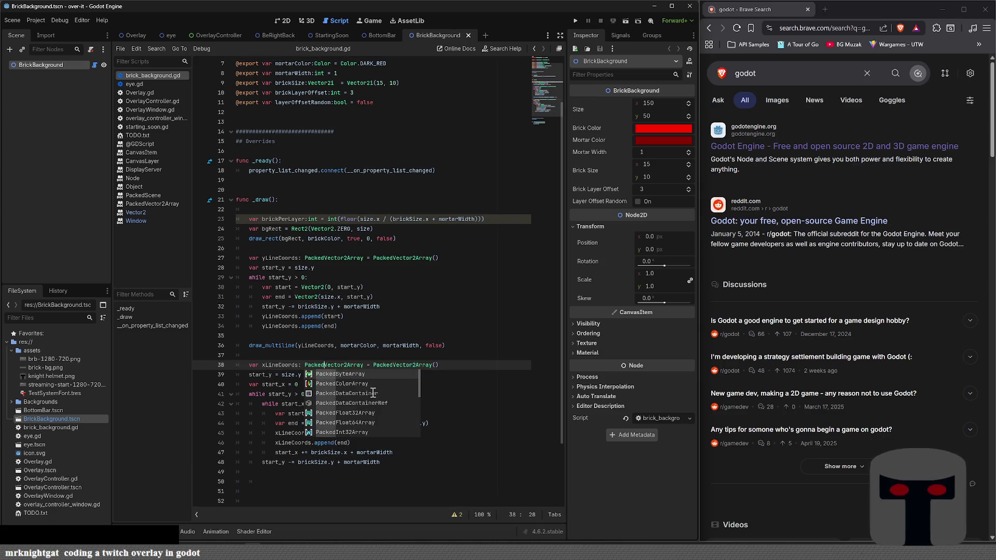
pyautogui.click(309, 483)
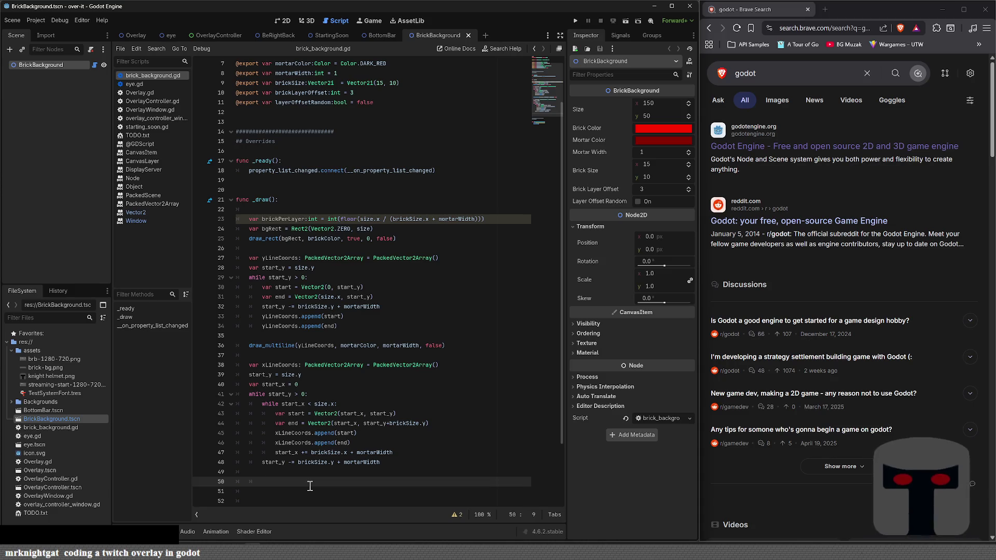
pyautogui.press('BackSpace')
pyautogui.press('Return')
pyautogui.write('draw_')
pyautogui.write('multili')
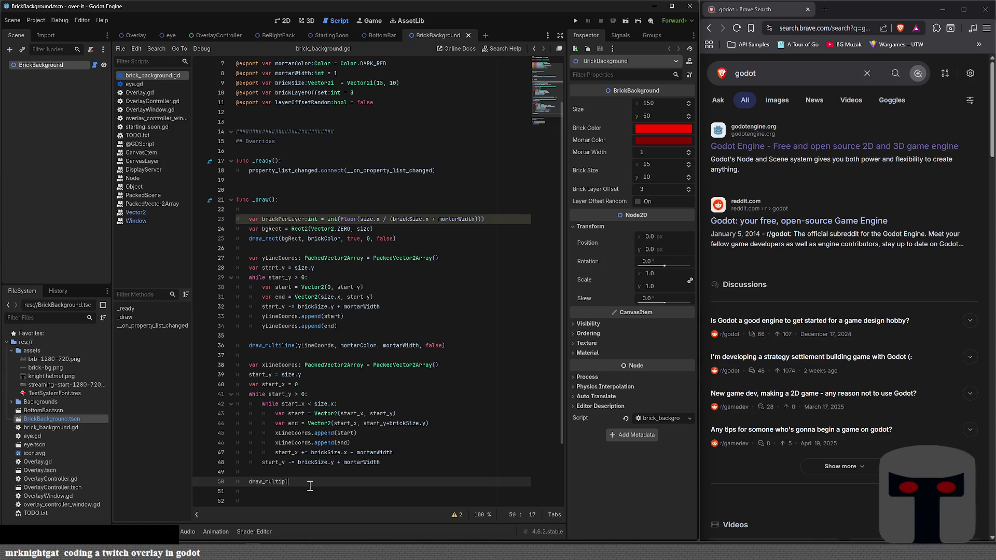
pyautogui.write('ne_')
pyautogui.press('Return')
pyautogui.write('xLineCoor')
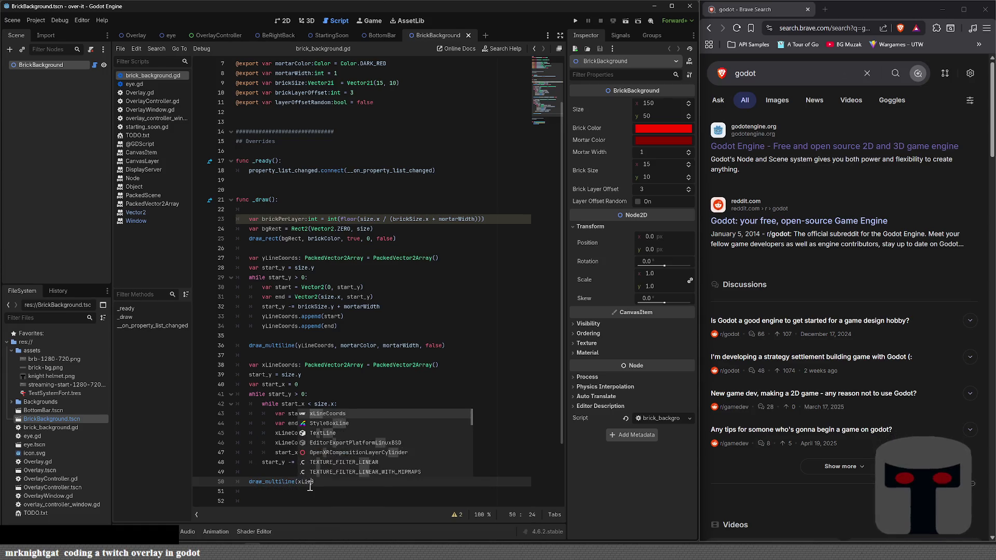
pyautogui.press('Return')
# Complete the call with mortarColor, mortarWidth and false, then run the project.
pyautogui.write(', mortar')
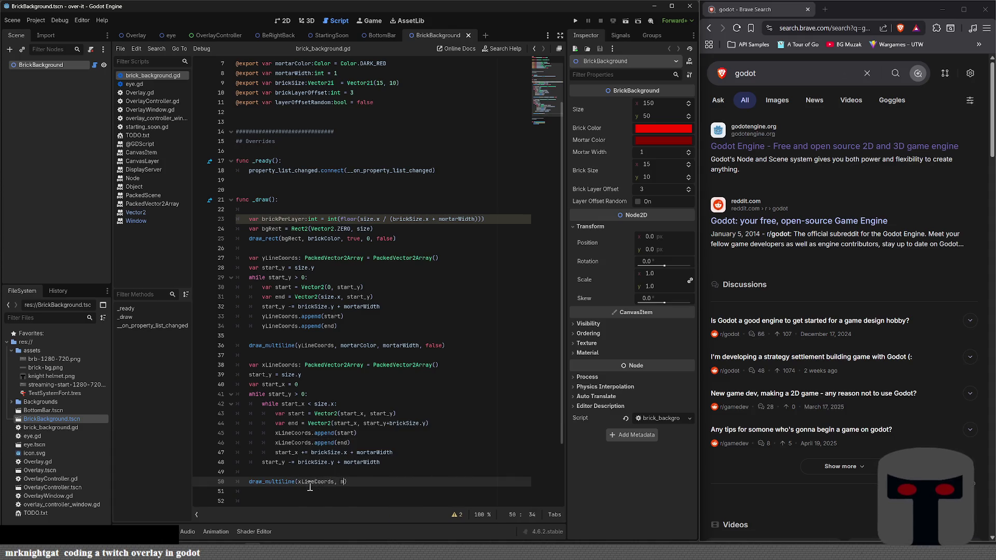
pyautogui.press('Return')
pyautogui.write(', mortw')
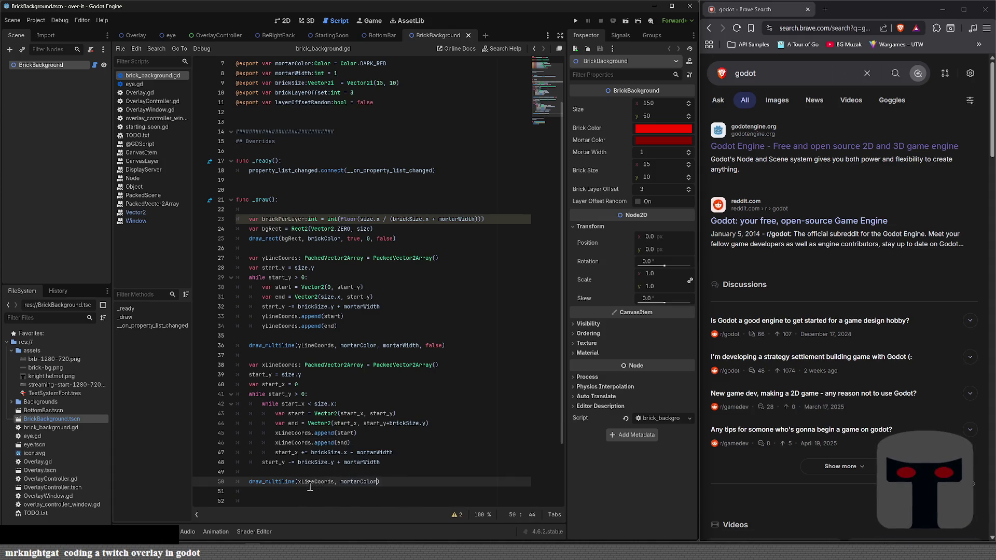
pyautogui.press('BackSpace')
pyautogui.write('ar')
pyautogui.press('Down')
pyautogui.press('Return')
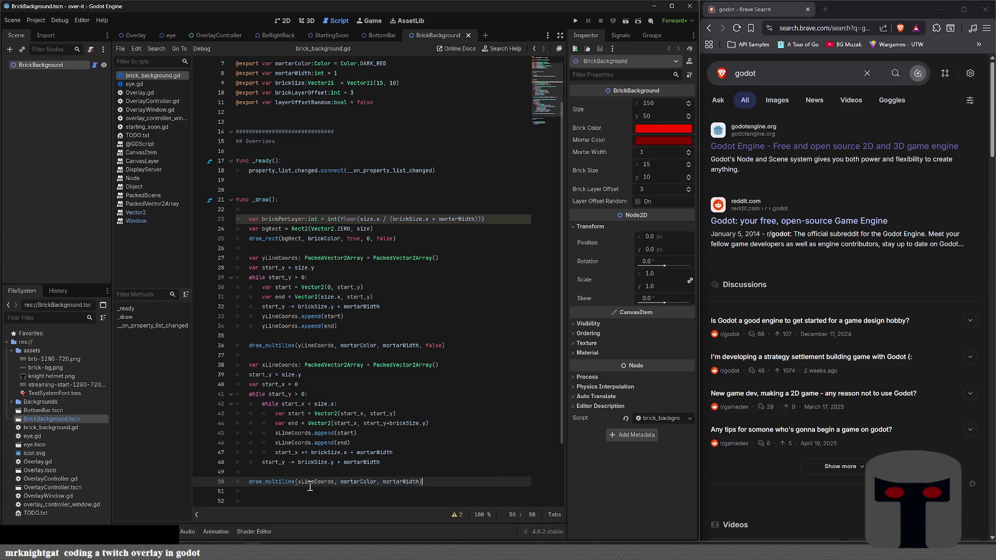
pyautogui.write('alse')
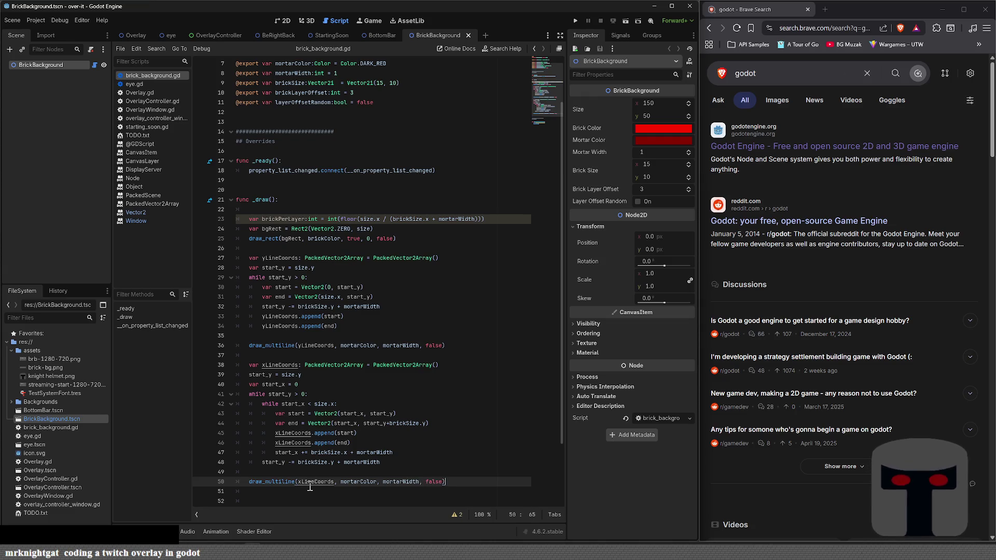
pyautogui.press('F5')
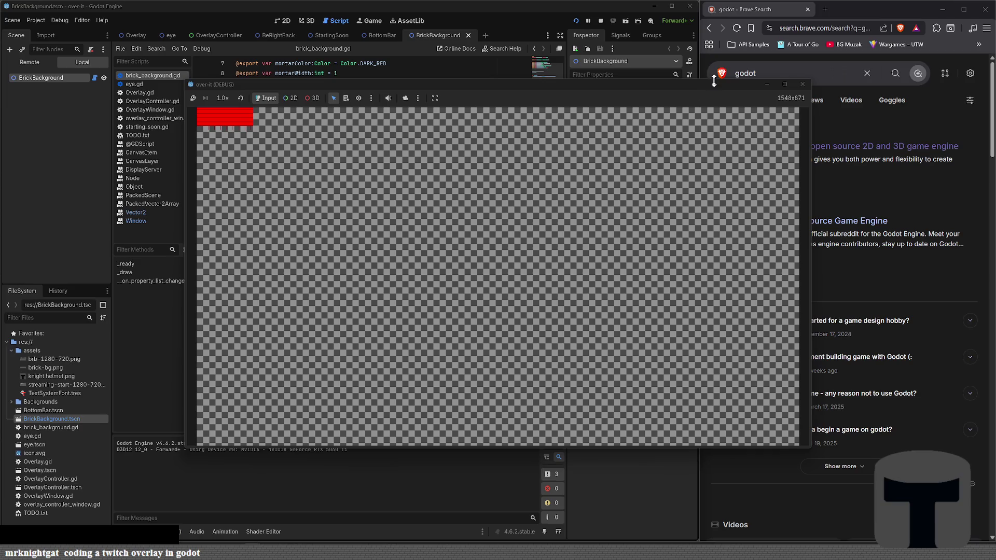
# Stop the test run and change line 44's end point to start_y - brickSize.y.
pyautogui.click(802, 84)
pyautogui.click(374, 395)
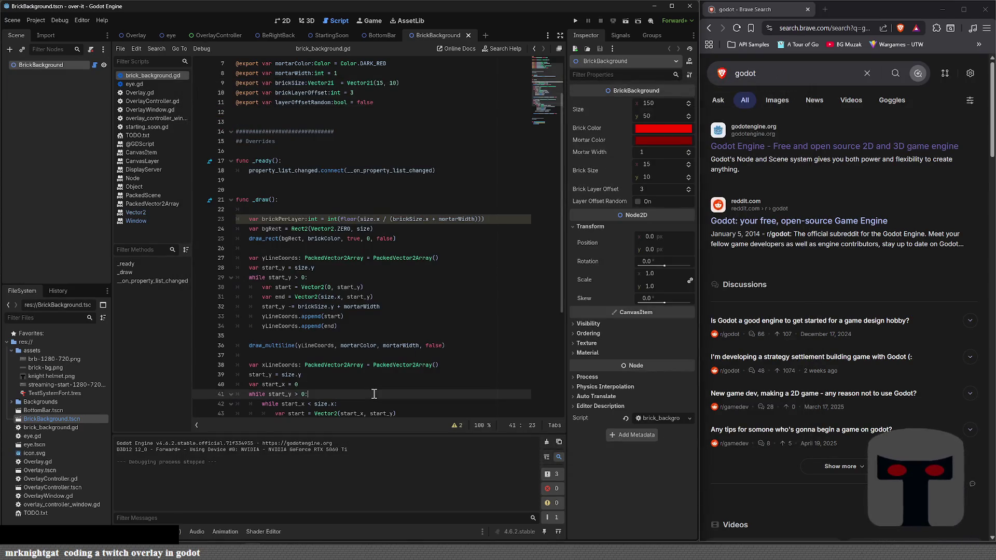
pyautogui.scroll(-5, 374, 395)
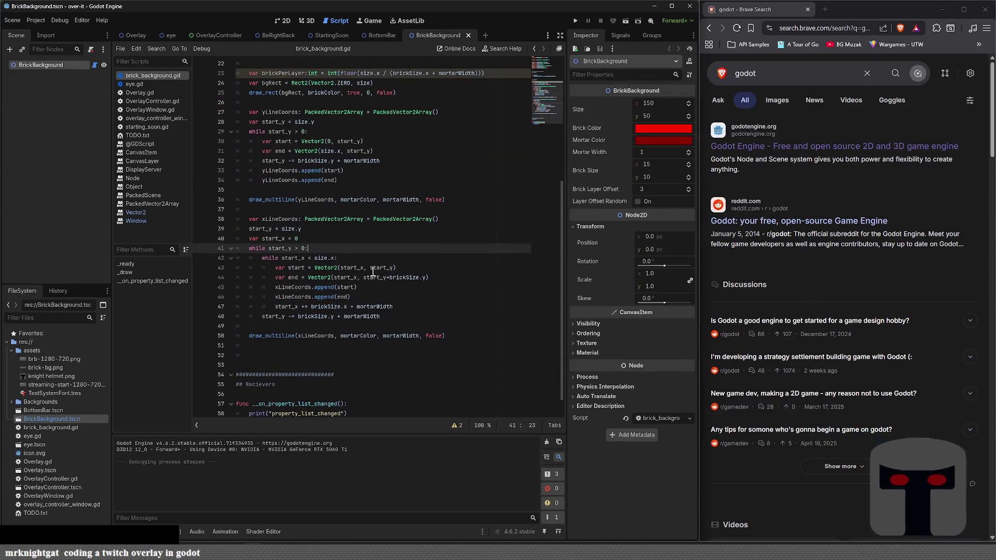
pyautogui.click(425, 317)
pyautogui.click(389, 277)
pyautogui.press('BackSpace')
pyautogui.write('-brickSize.y')
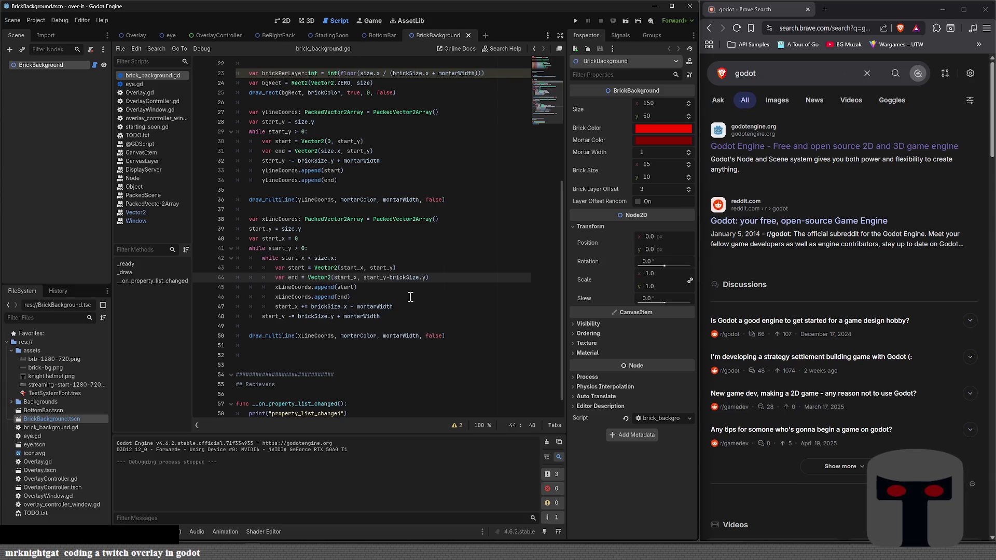
pyautogui.click(282, 20)
# Zoom the 2D canvas in and out to inspect the bricks, then switch to the BottomBar scene.
pyautogui.scroll(5, 288, 240)
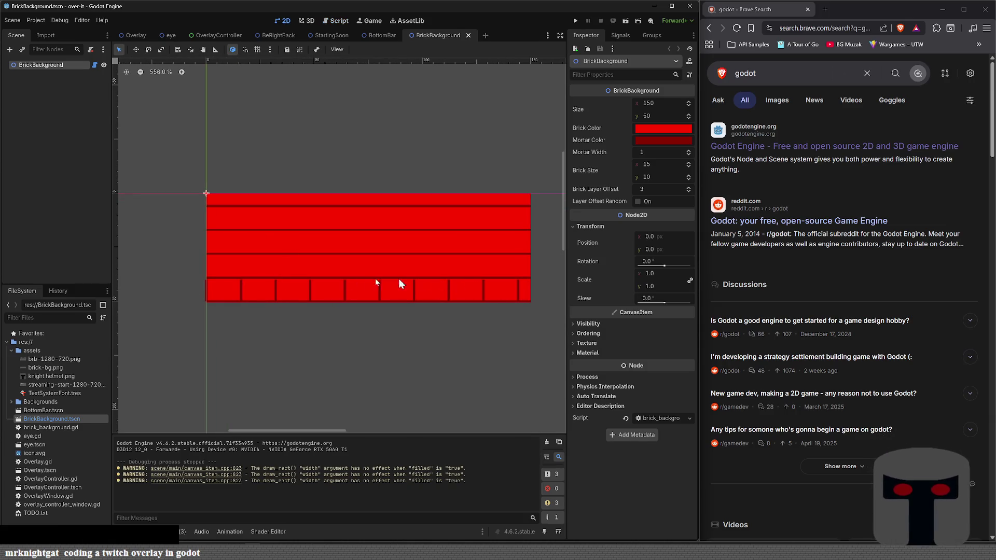
pyautogui.scroll(20, 209, 300)
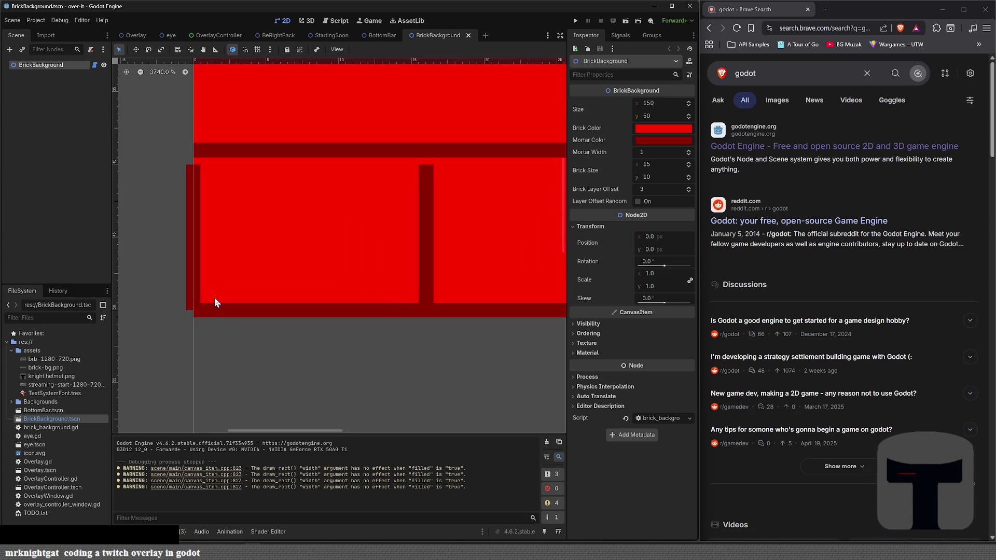
pyautogui.scroll(-17, 258, 269)
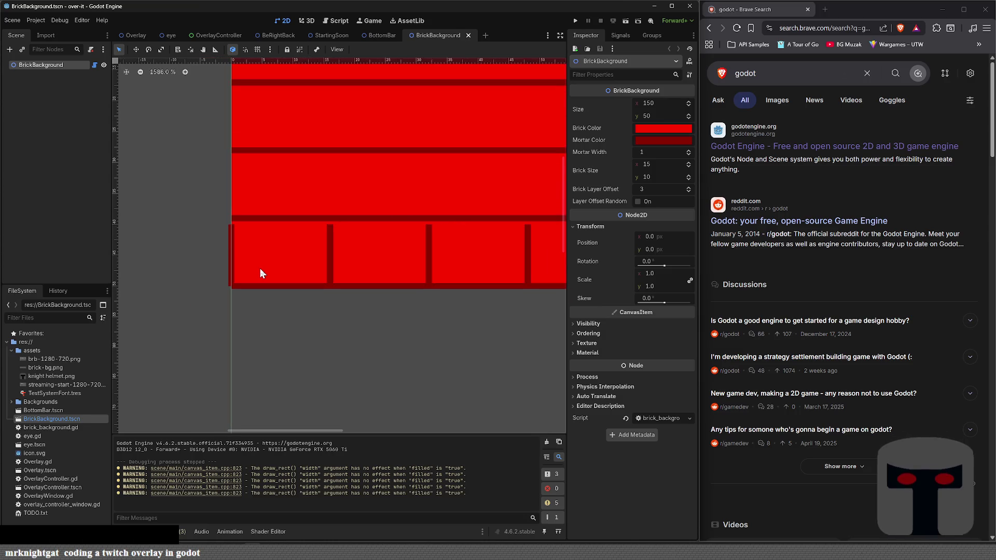
pyautogui.scroll(8, 322, 269)
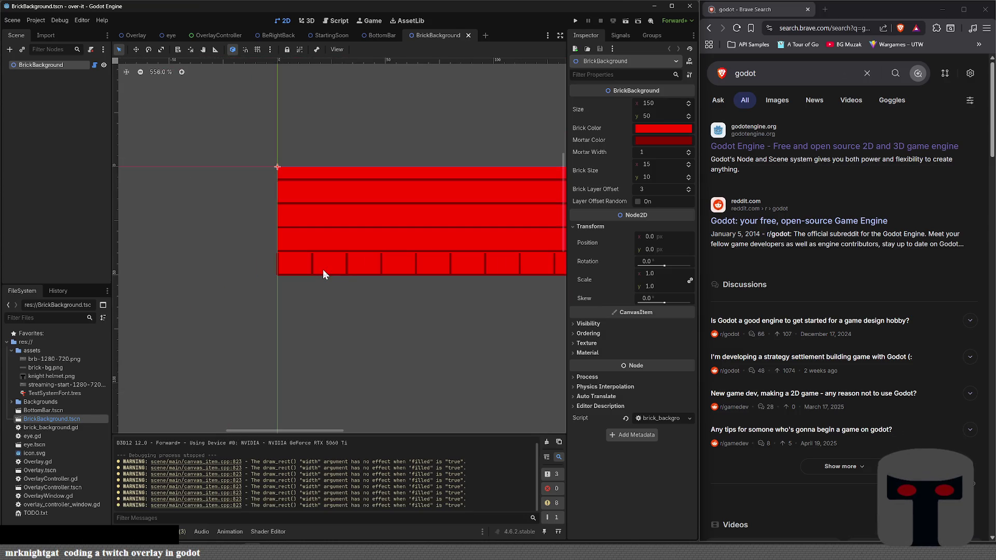
pyautogui.scroll(5, 200, 269)
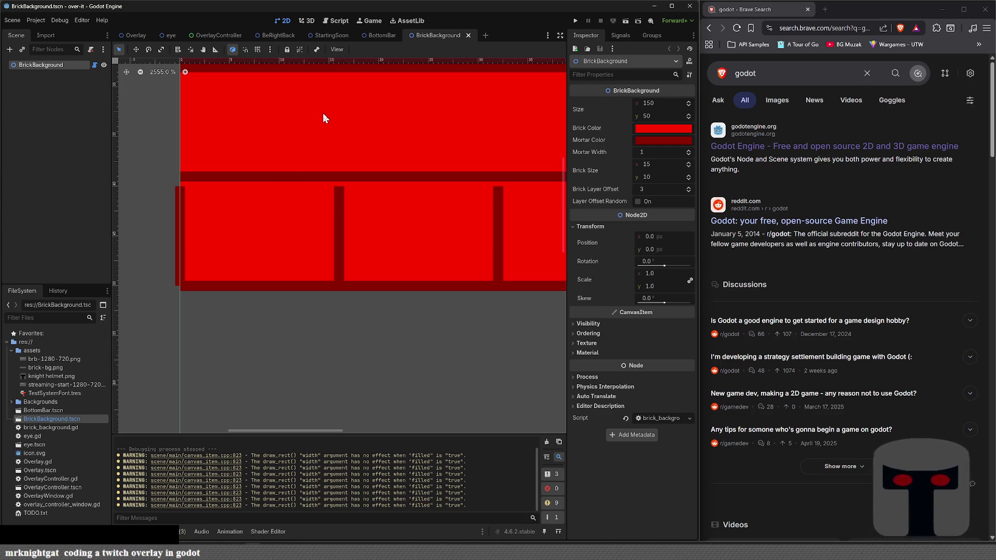
pyautogui.scroll(-20, 336, 202)
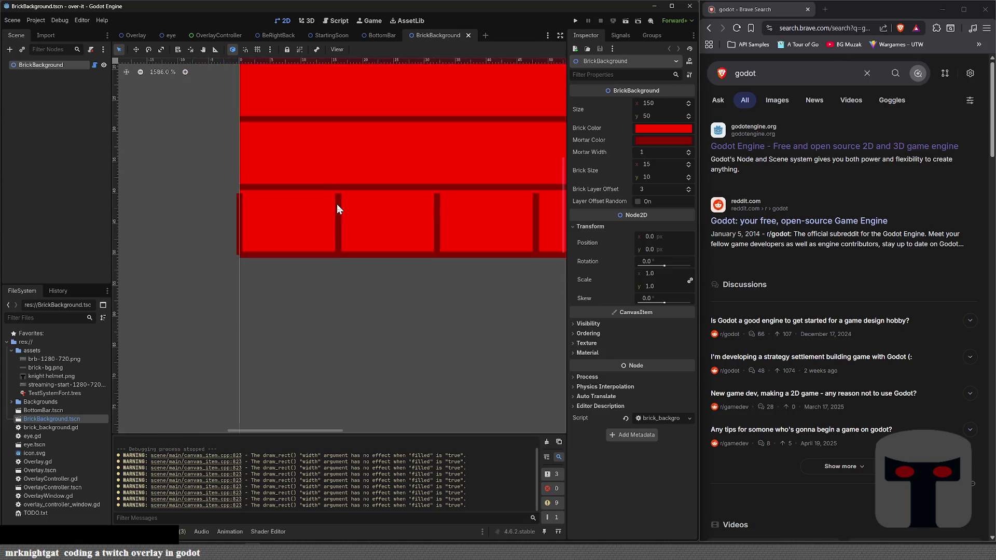
pyautogui.scroll(10, 356, 214)
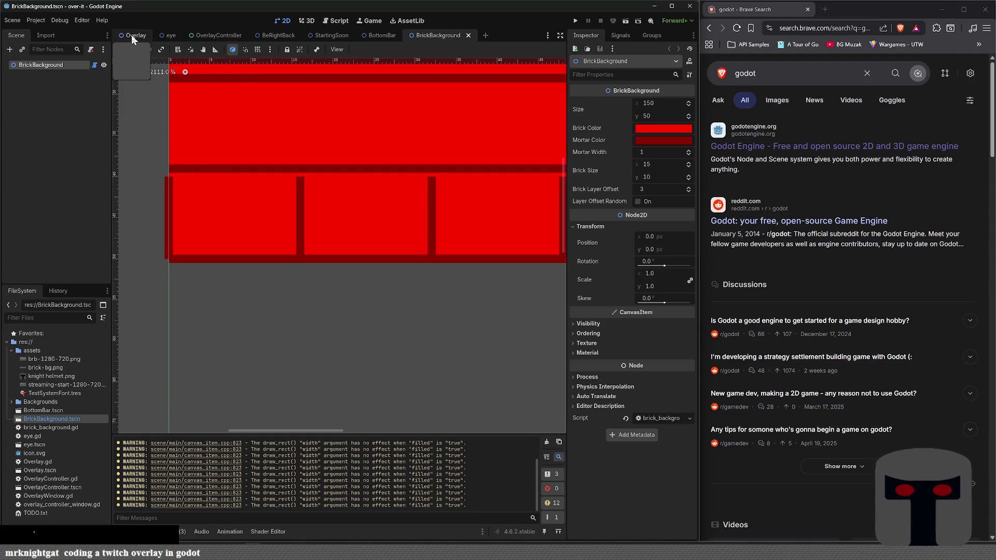
pyautogui.click(386, 39)
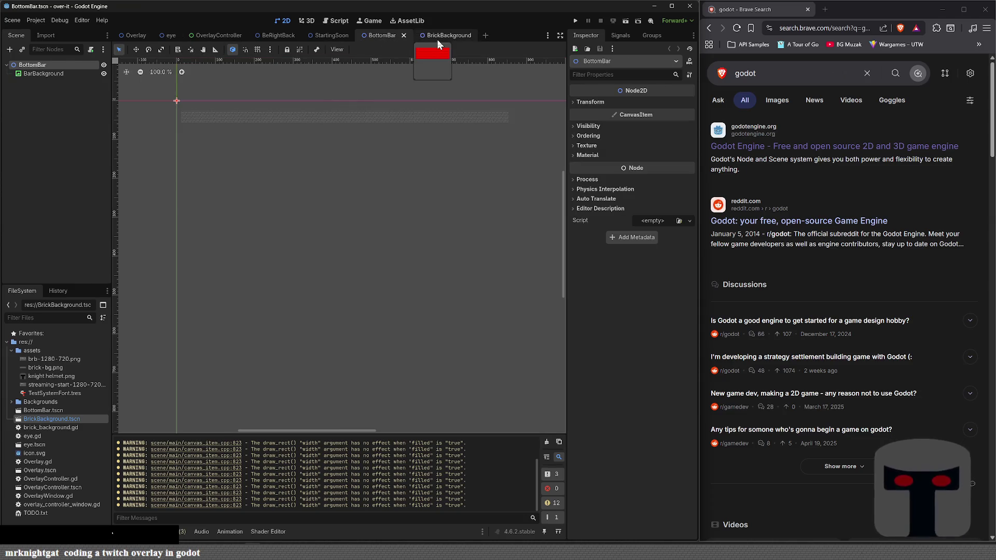
pyautogui.click(437, 37)
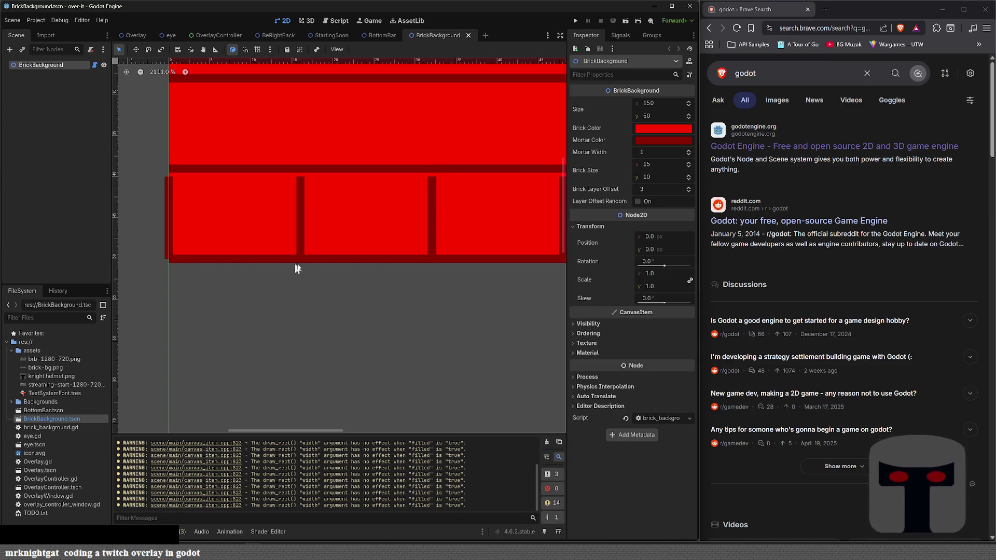
pyautogui.click(232, 50)
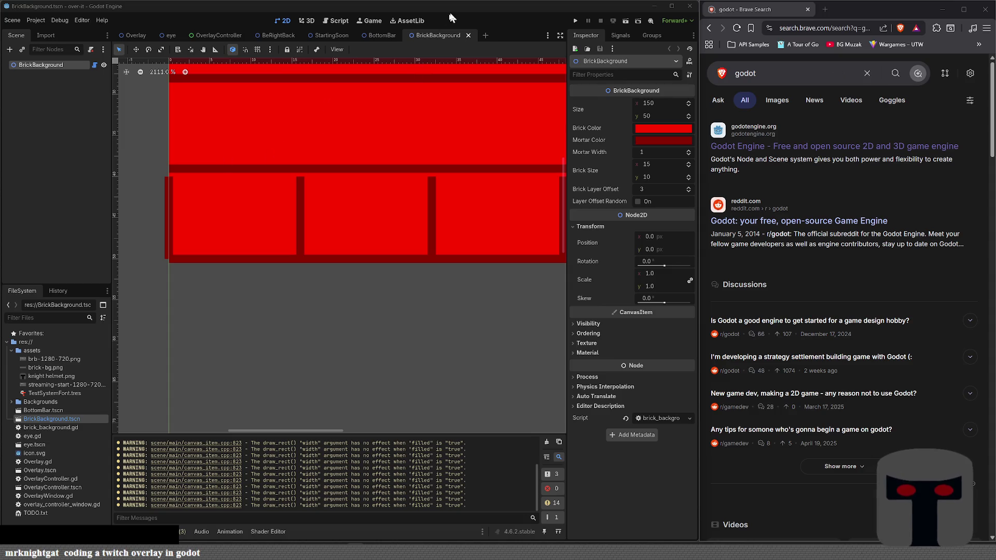
pyautogui.click(383, 38)
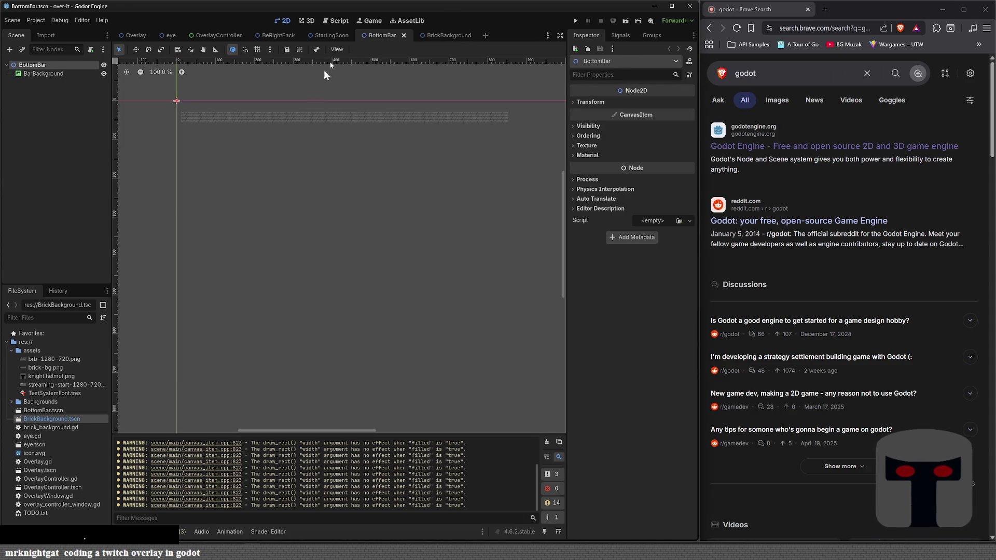
pyautogui.click(445, 34)
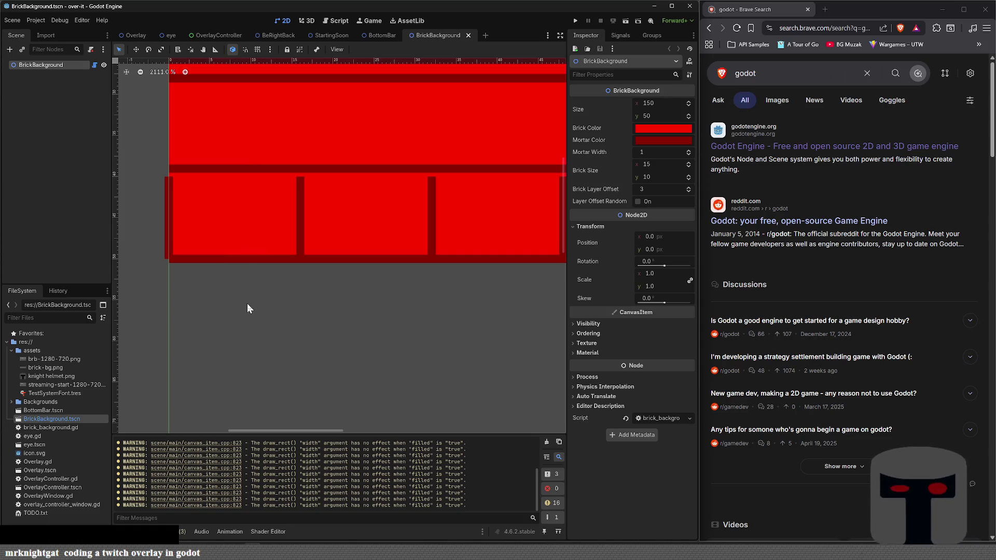
pyautogui.click(373, 36)
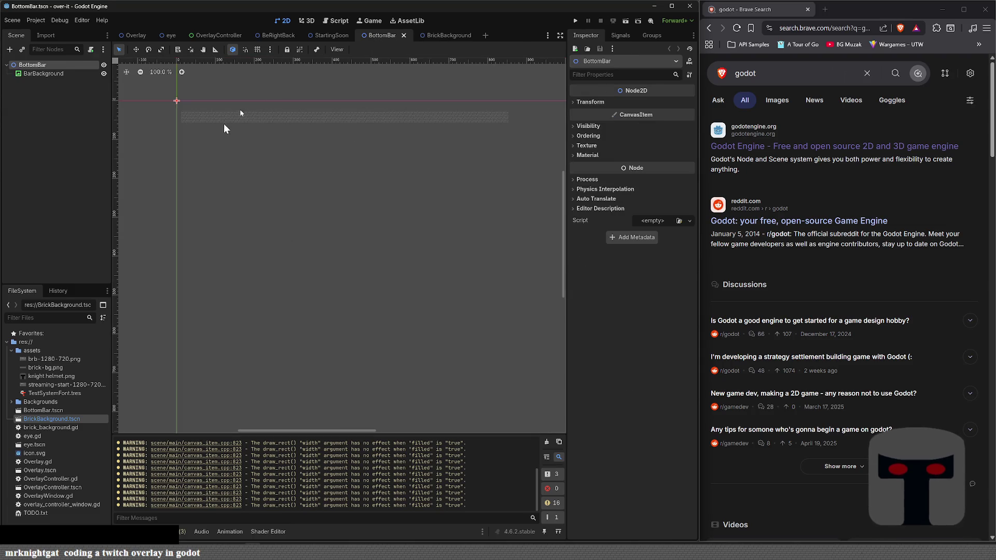
pyautogui.click(446, 36)
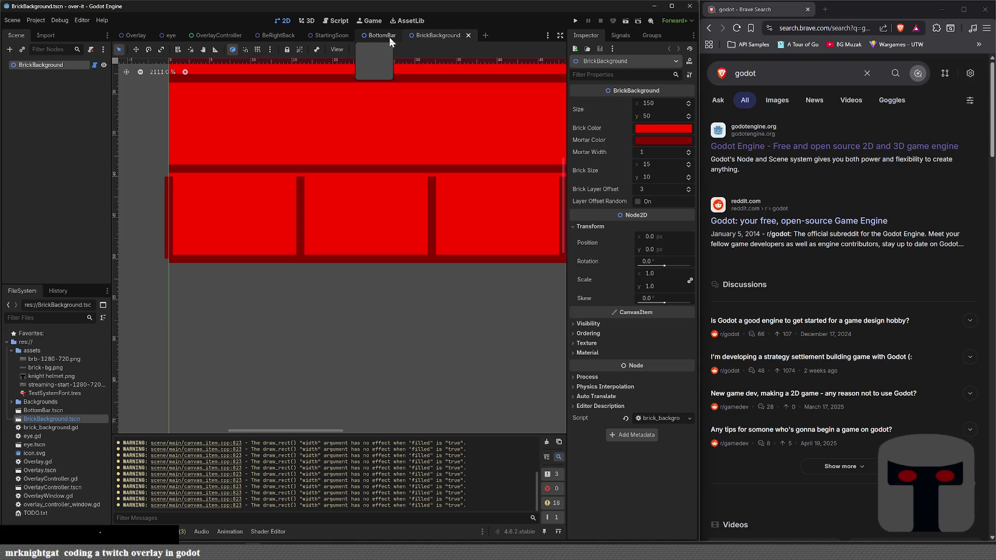
# Delete ' + mortarWidth' from the step expressions on lines 32, 47 and 48.
pyautogui.click(337, 20)
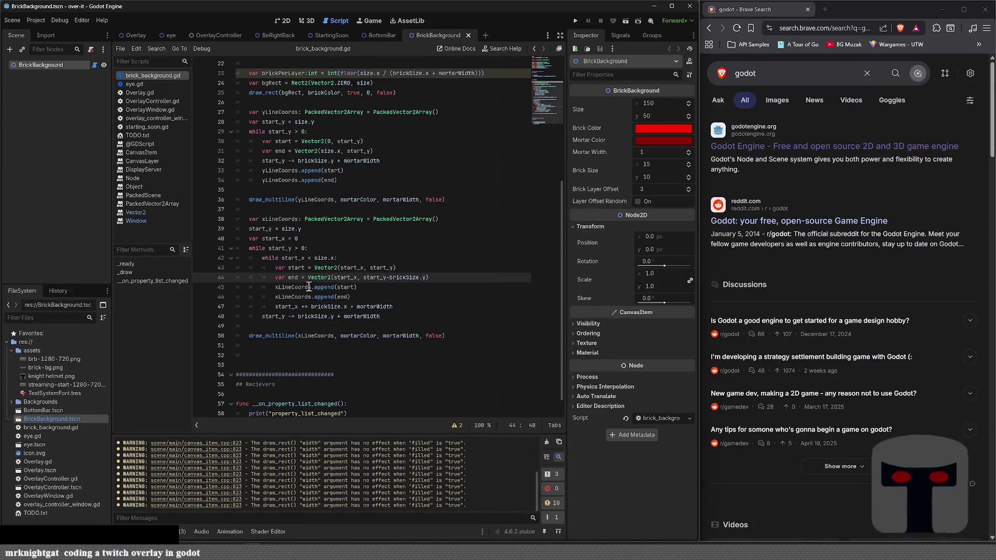
pyautogui.click(340, 161)
pyautogui.hotkey('shift', 'End')
pyautogui.press('BackSpace')
pyautogui.press('BackSpace')
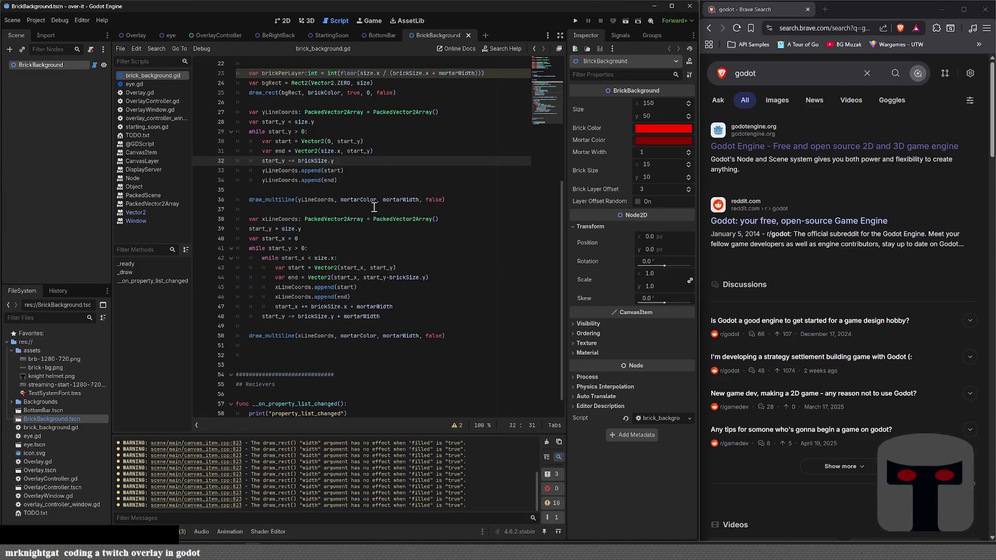
pyautogui.click(358, 306)
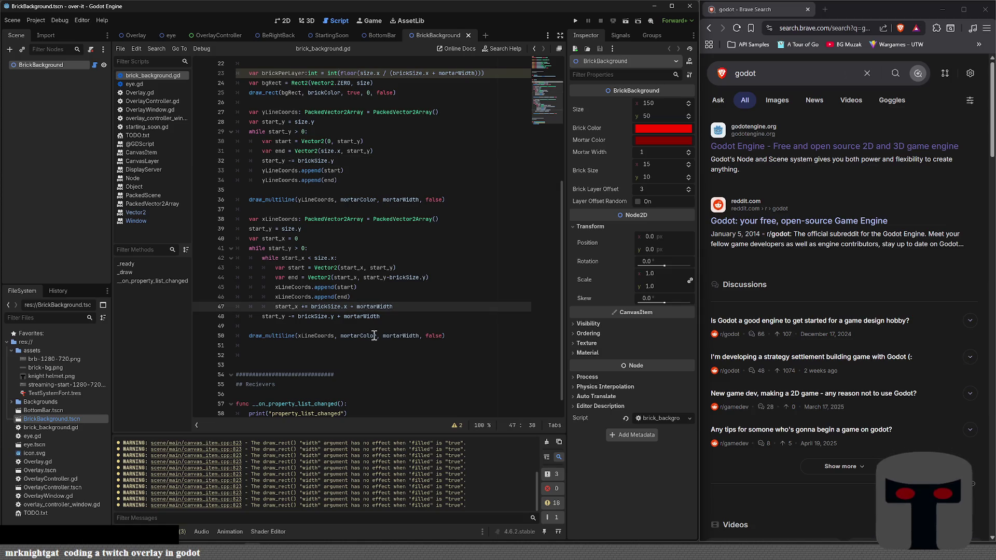
pyautogui.press('Left')
pyautogui.press('Left')
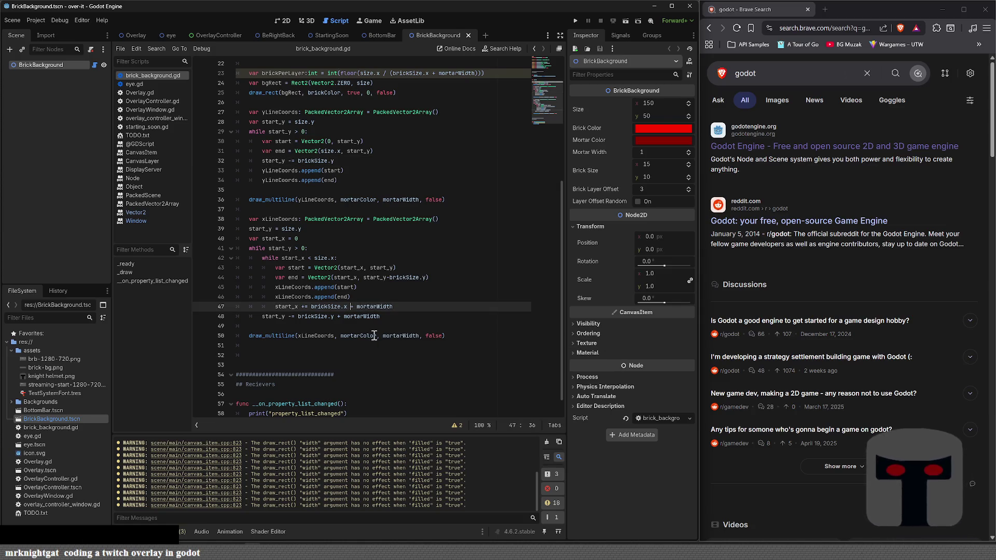
pyautogui.hotkey('shift', 'End')
pyautogui.press('BackSpace')
pyautogui.press('BackSpace')
pyautogui.press('Down')
pyautogui.press('Left')
pyautogui.press('Left')
pyautogui.press('Left')
pyautogui.hotkey('shift', 'End')
pyautogui.press('BackSpace')
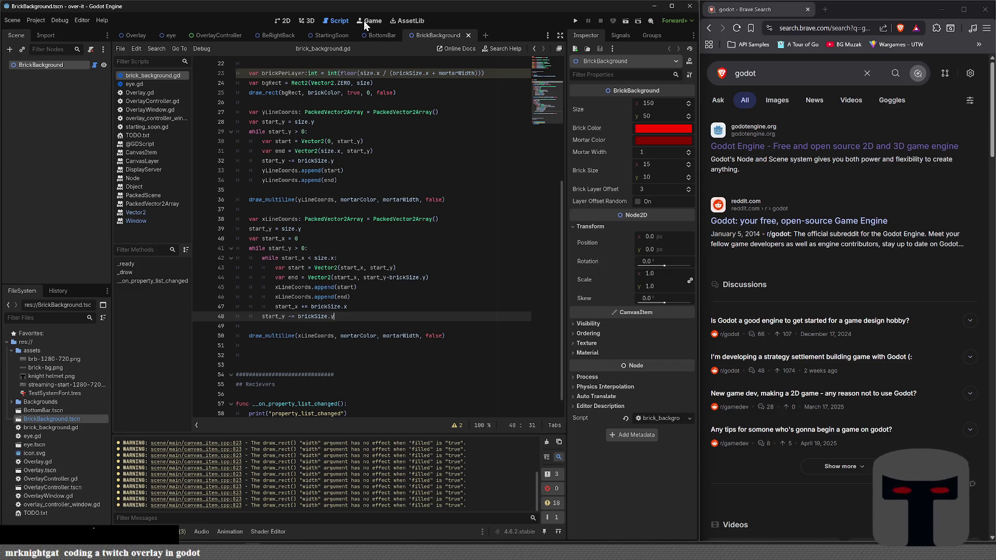
# Test-run the project with F5 and stop it with F8.
pyautogui.click(290, 19)
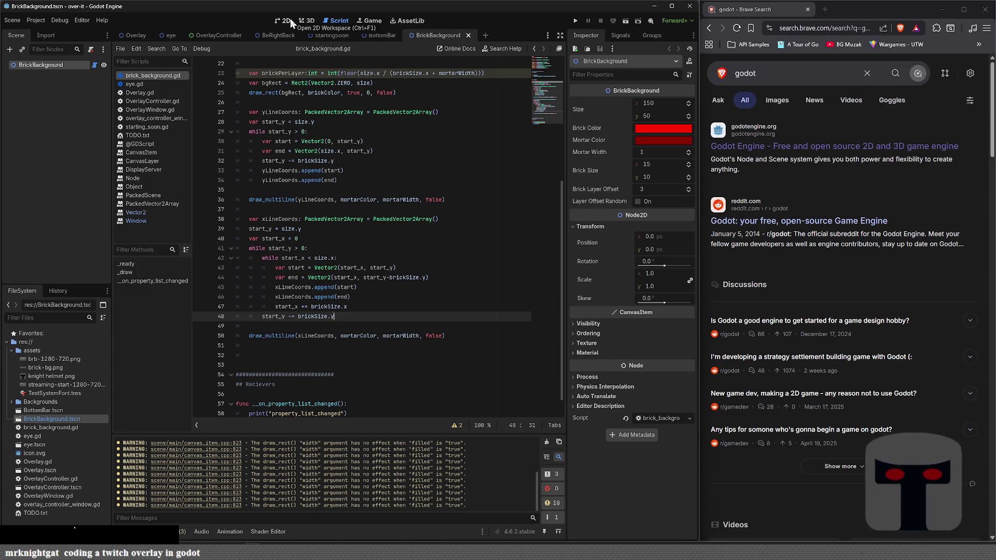
pyautogui.click(340, 23)
pyautogui.press('F5')
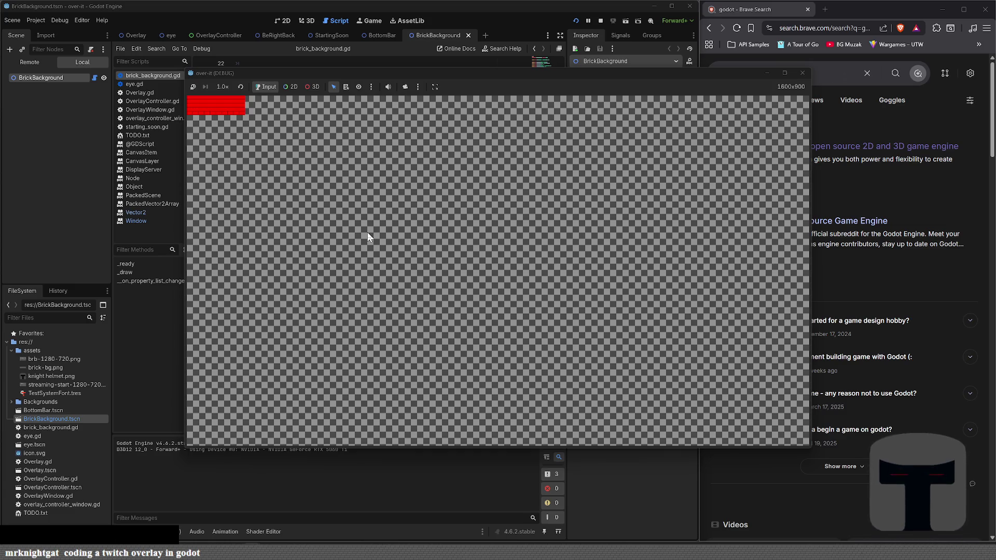
pyautogui.press('F8')
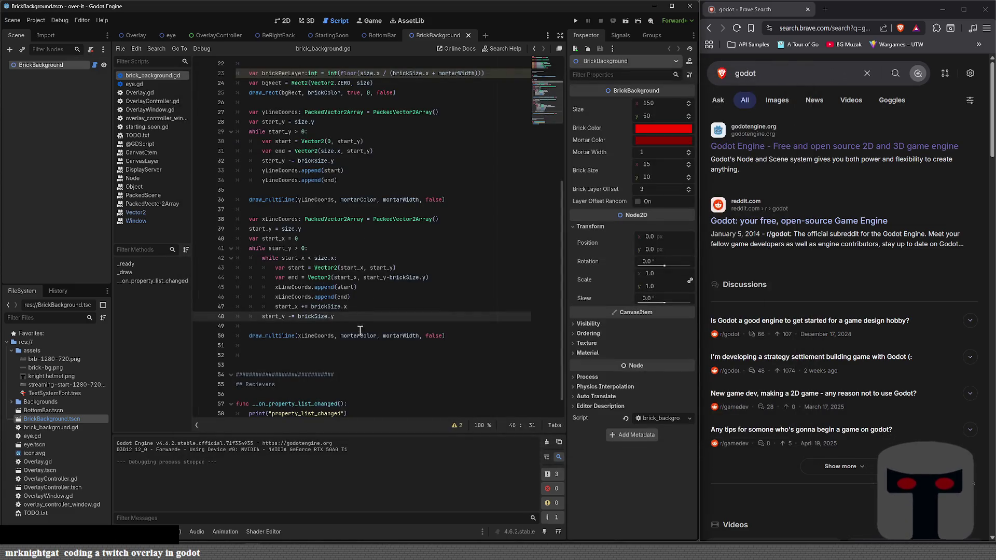
# Position the caret at the row-advance line near the end of the vertical mortar loop.
pyautogui.click(305, 248)
pyautogui.moveTo(330, 292)
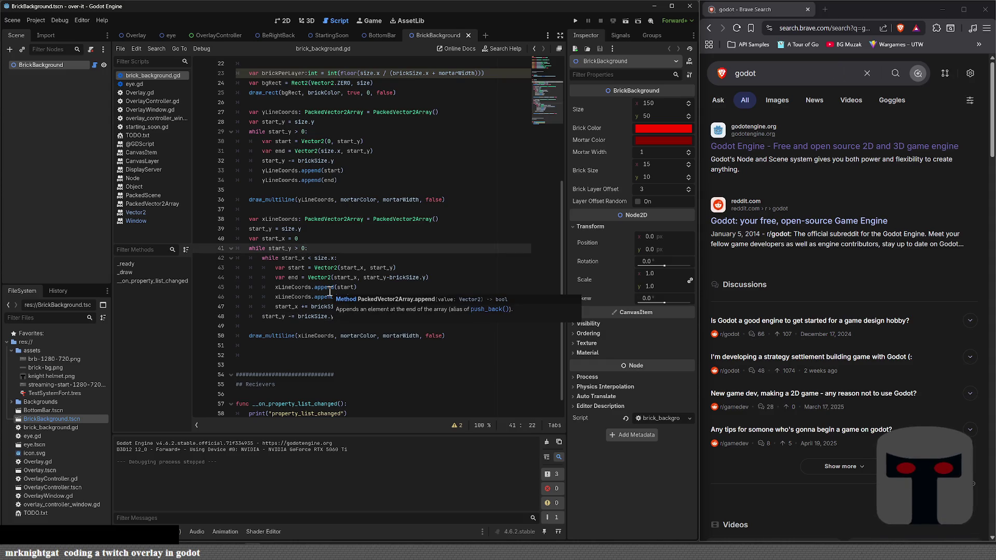
pyautogui.press('Left')
pyautogui.press('Down')
pyautogui.press('Down')
pyautogui.press('Down')
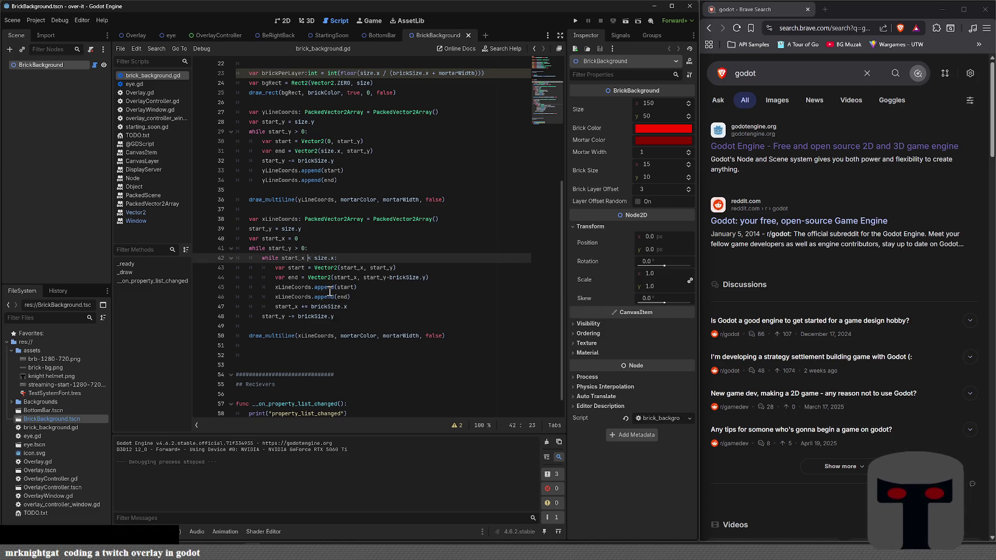
pyautogui.press('Up')
pyautogui.press('Right')
pyautogui.press('Right')
pyautogui.press('Right')
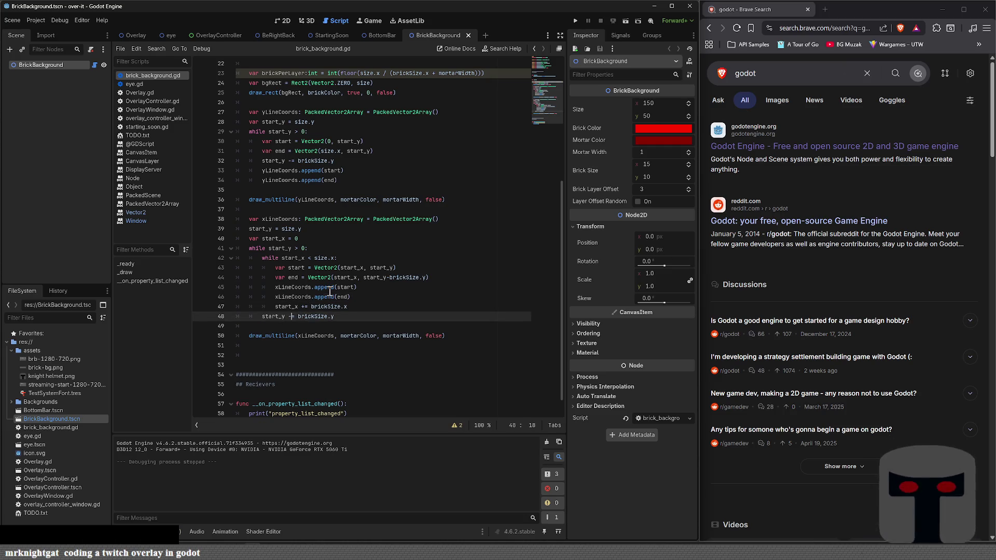
pyautogui.press('Up')
pyautogui.press('Up')
pyautogui.press('Up')
pyautogui.press('Down')
pyautogui.press('Down')
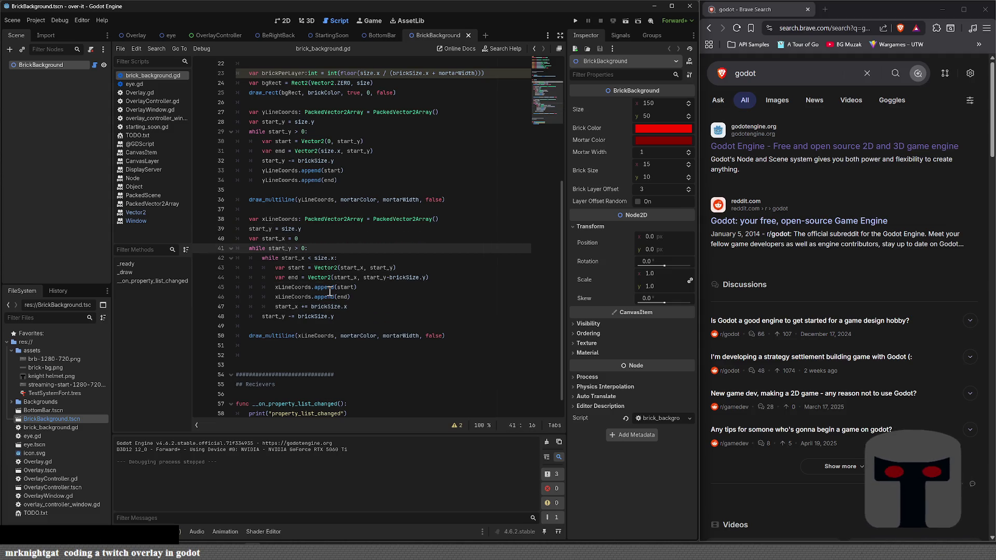
pyautogui.press('Down')
pyautogui.press('Down')
pyautogui.press('Down')
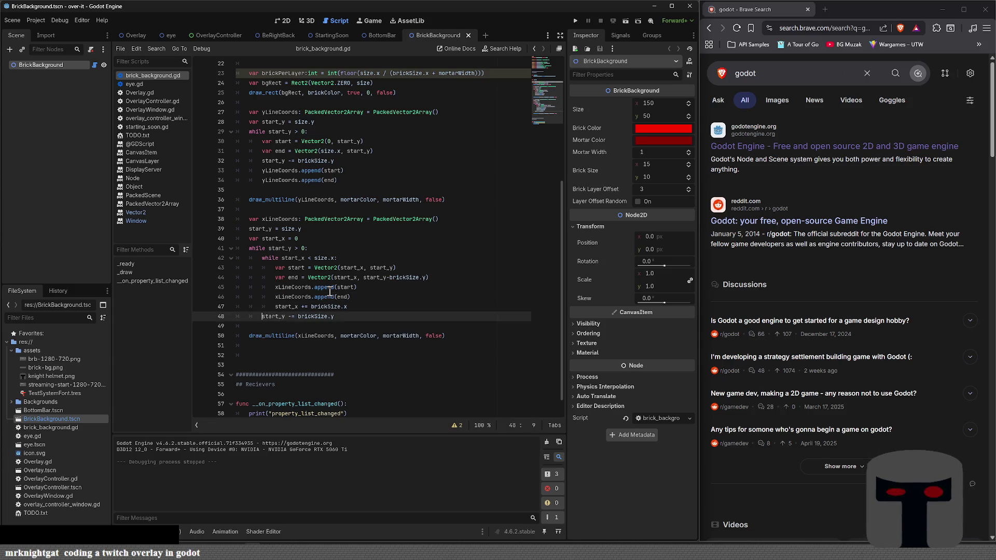
pyautogui.press('Up')
pyautogui.press('Up')
pyautogui.press('Up')
pyautogui.press('Down')
pyautogui.press('Down')
pyautogui.press('Down')
# Insert 'start_x = 0' above the row advance and test-run the project.
pyautogui.press('Return')
pyautogui.press('Up')
pyautogui.write('start_x = ')
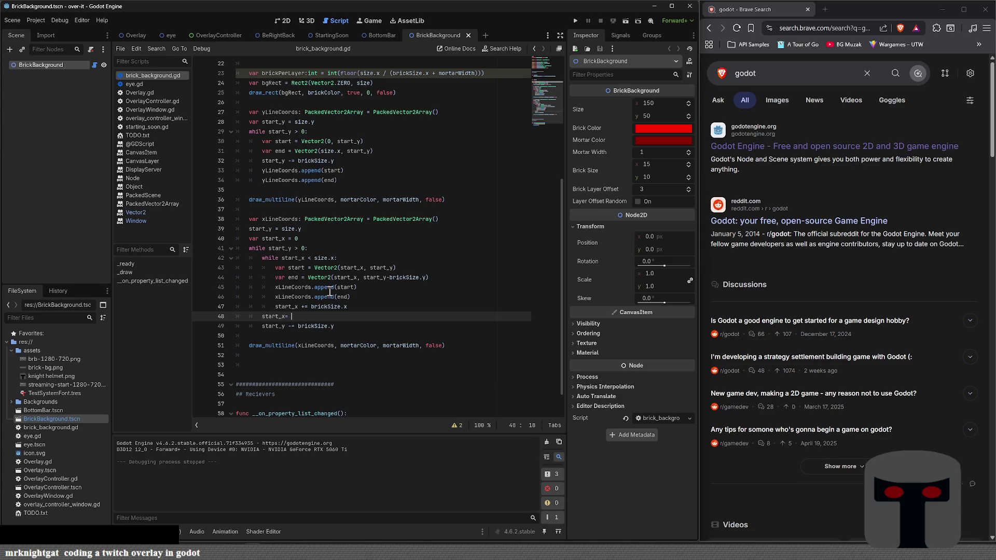
pyautogui.write('0')
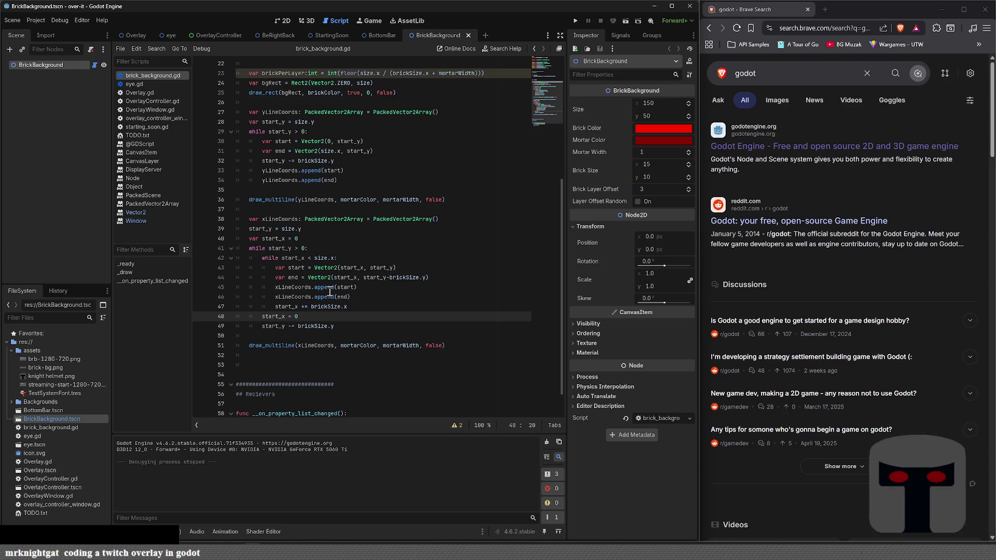
pyautogui.press('F6')
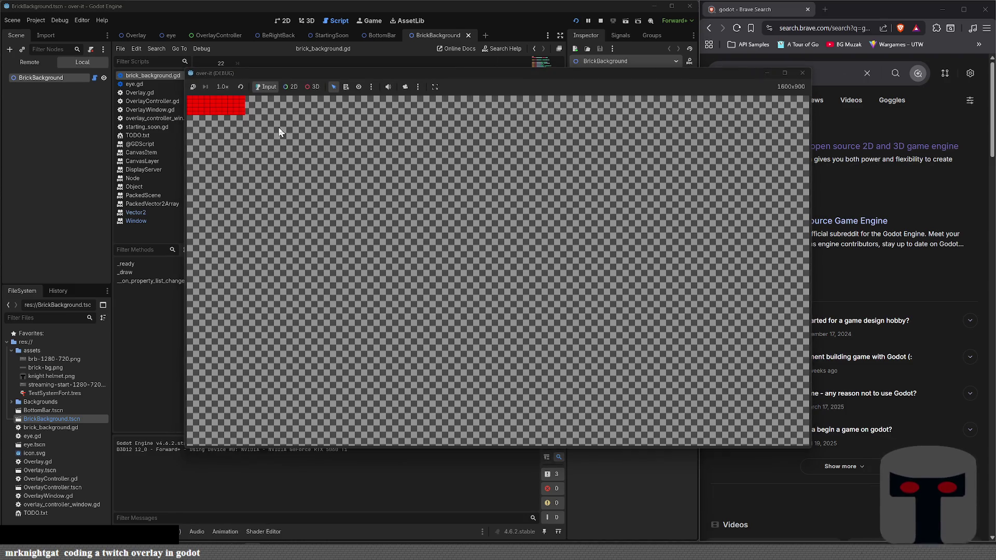
pyautogui.click(804, 73)
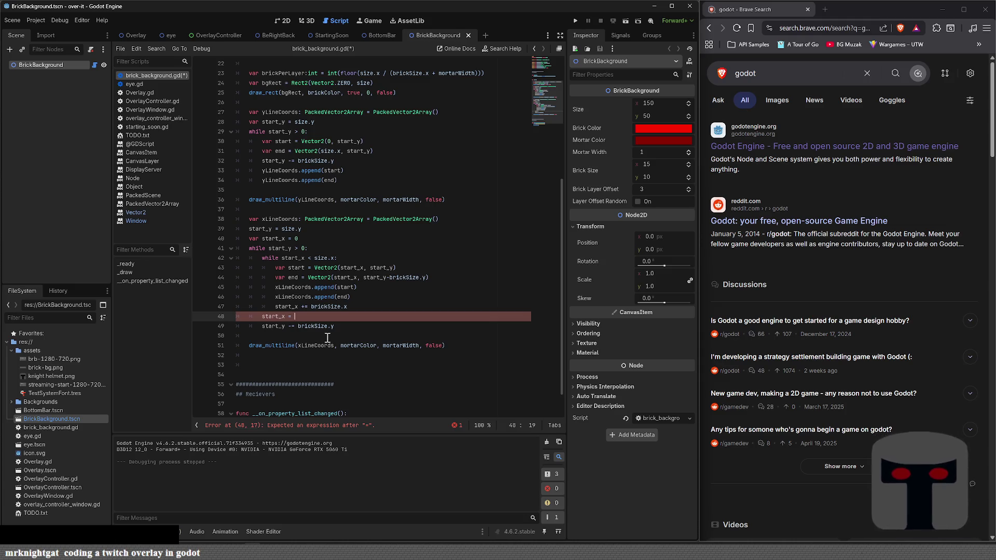
# Rewrite line 48 as 'start_x = (start_x + offset) % size.x' and save.
pyautogui.write('start')
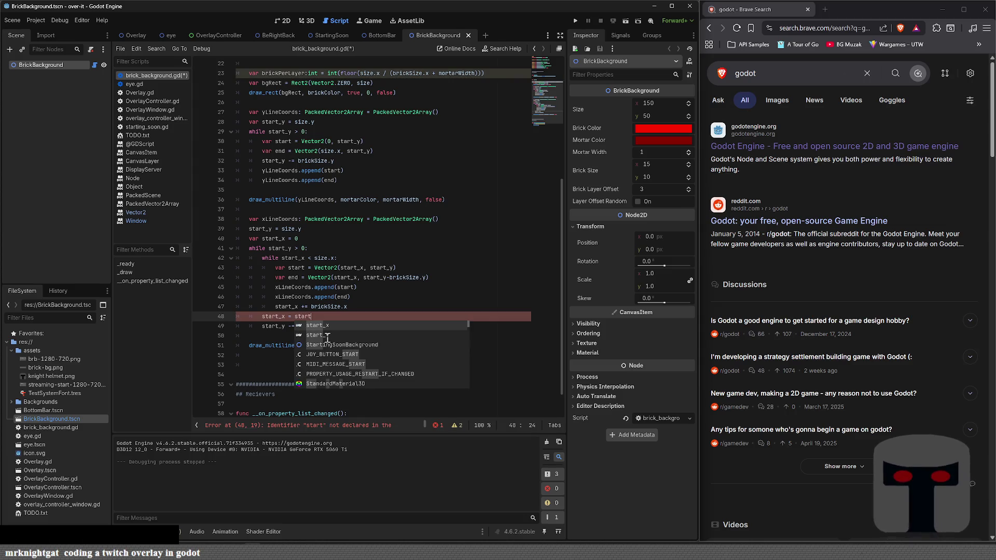
pyautogui.press('BackSpace')
pyautogui.press('BackSpace')
pyautogui.press('BackSpace')
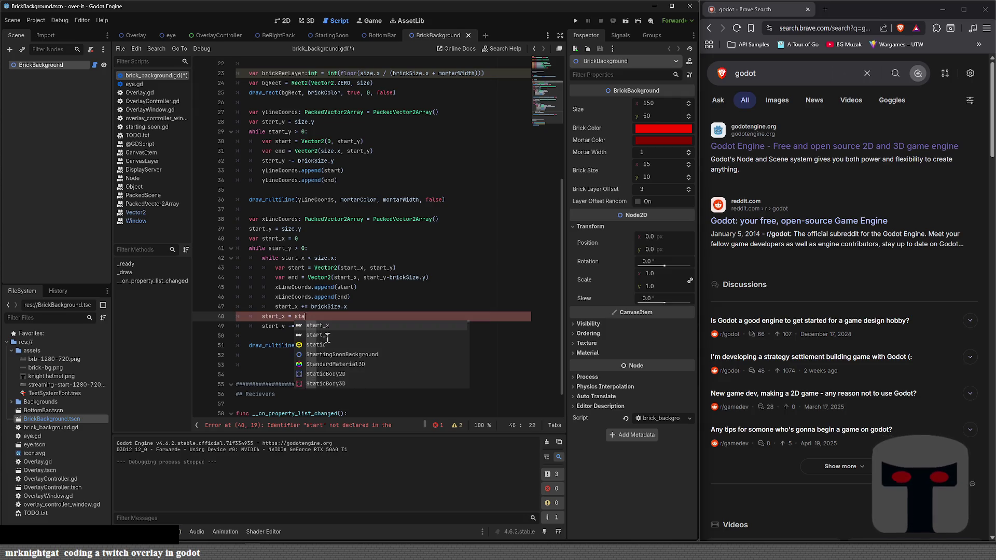
pyautogui.press('BackSpace')
pyautogui.write('= startix')
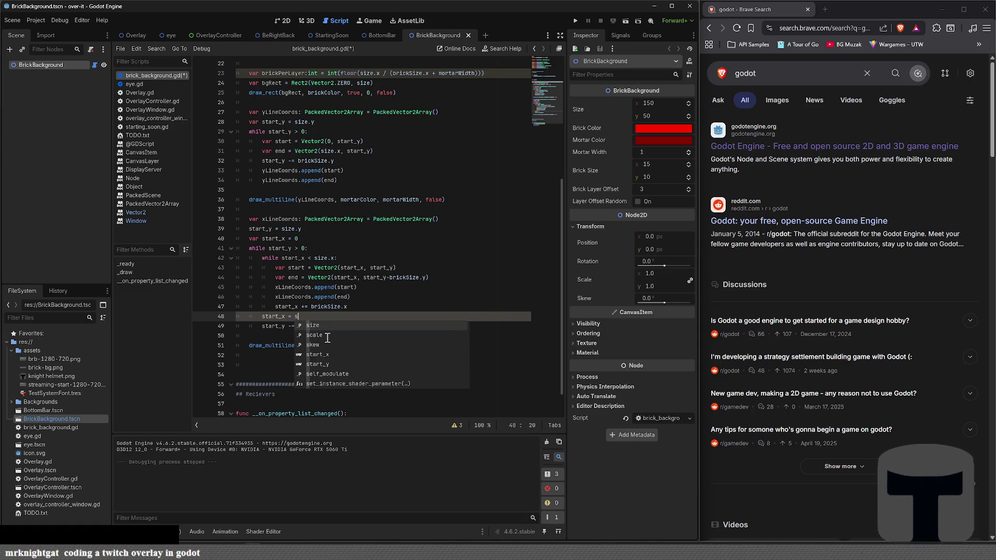
pyautogui.press('BackSpace')
pyautogui.press('BackSpace')
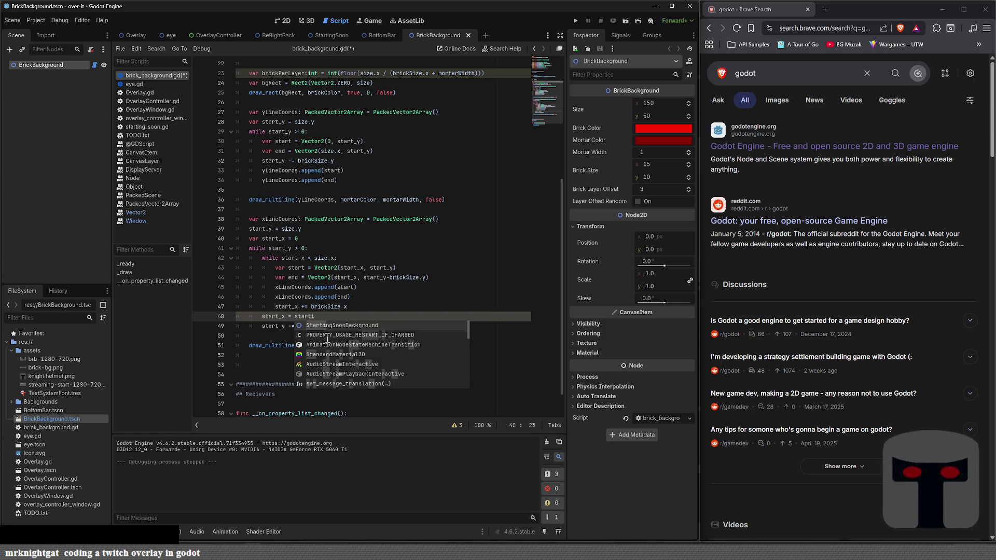
pyautogui.write('-x')
pyautogui.press('BackSpace')
pyautogui.press('BackSpace')
pyautogui.write('_x + offset')
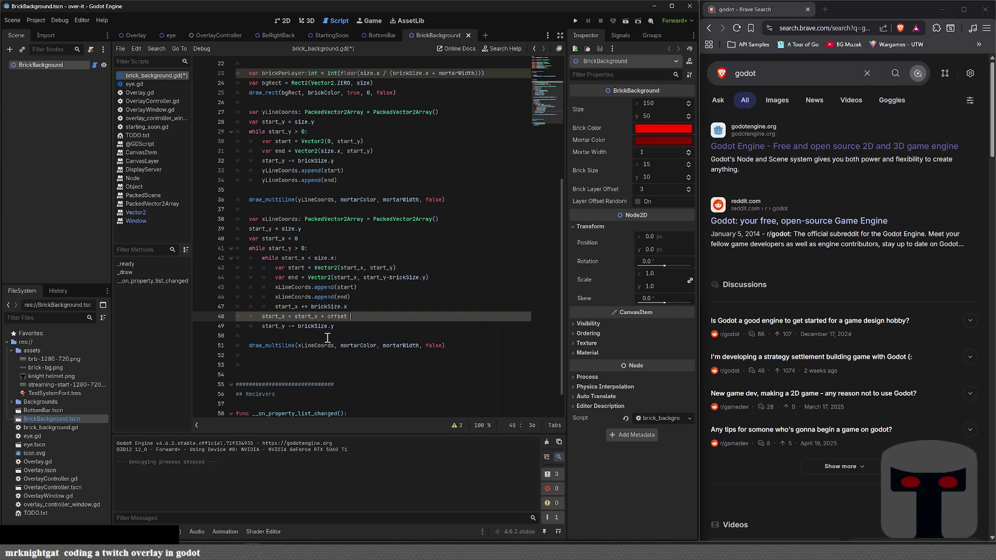
pyautogui.press('BackSpace')
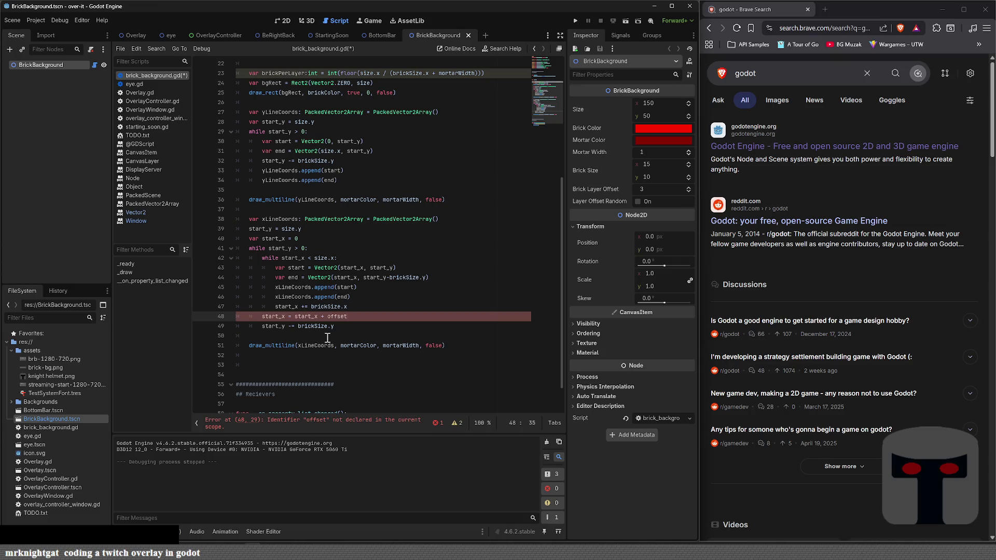
pyautogui.write(')(')
pyautogui.press('End')
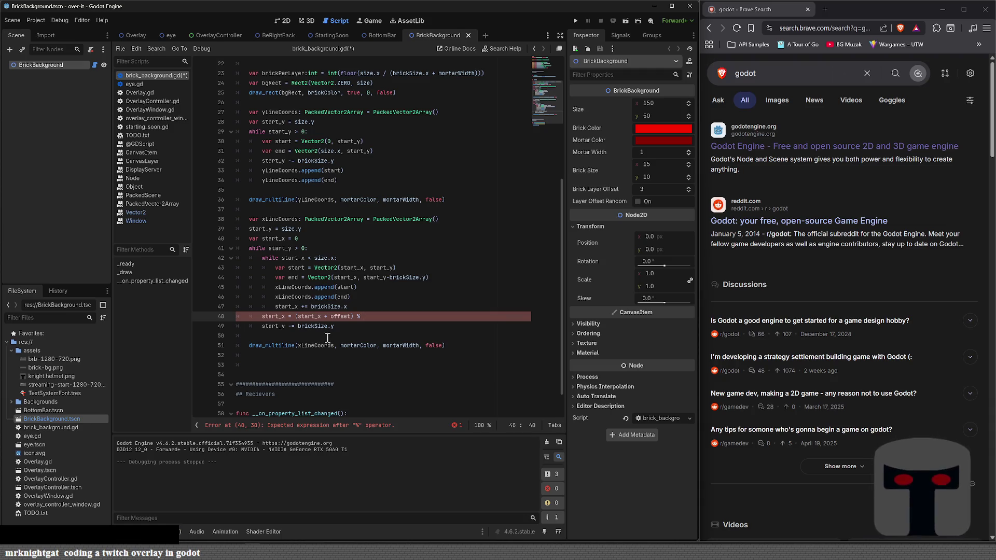
pyautogui.write('ize.x')
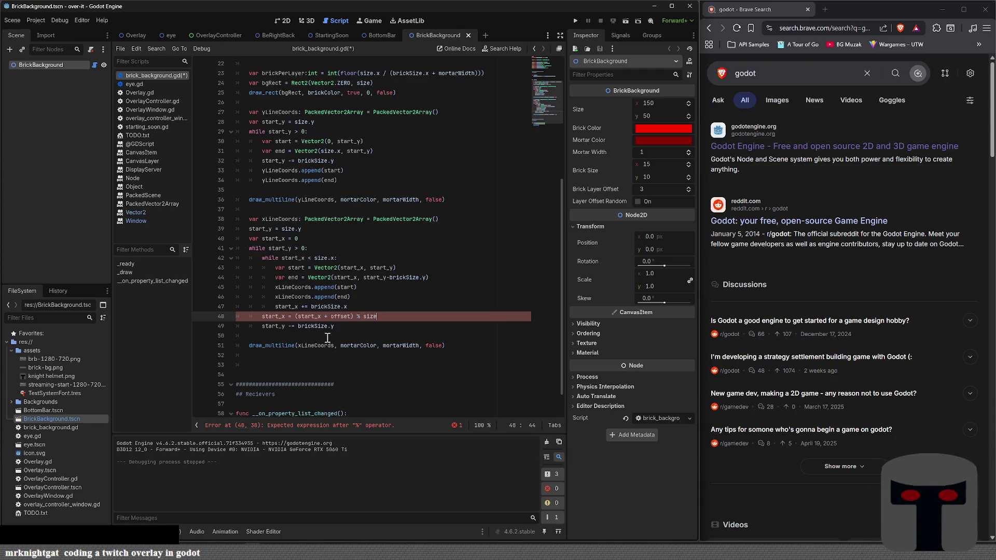
pyautogui.hotkey('ctrl', 's')
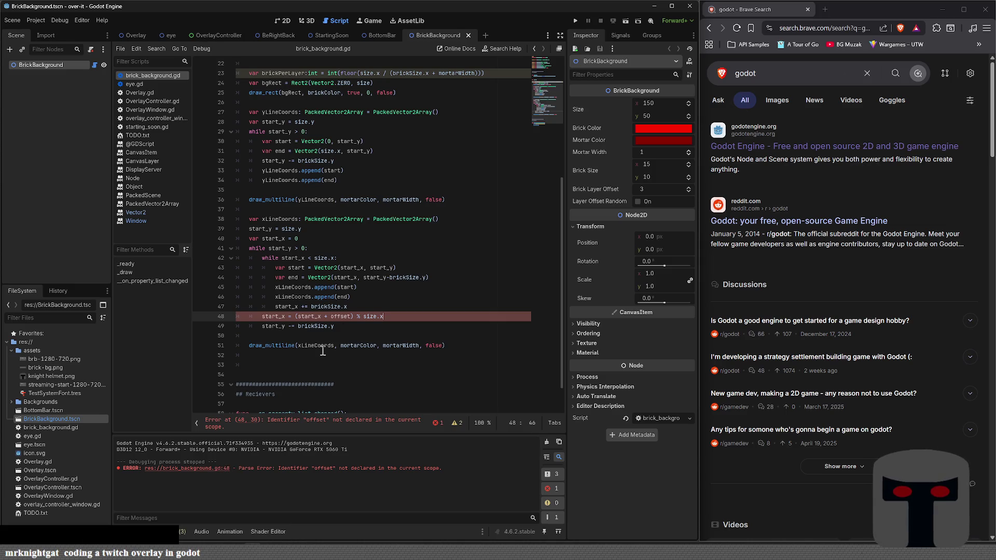
# Replace 'offset' on line 48 with brickLayerOffset copied from line 10.
pyautogui.scroll(5, 353, 345)
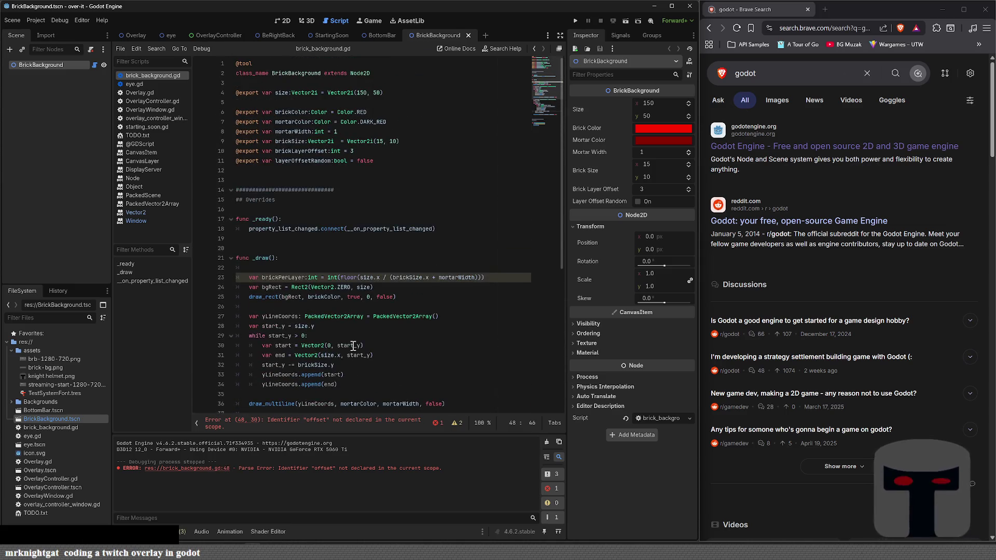
pyautogui.doubleClick(313, 151)
pyautogui.hotkey('ctrl', 'c')
pyautogui.scroll(-1, 363, 305)
pyautogui.scroll(-8, 368, 309)
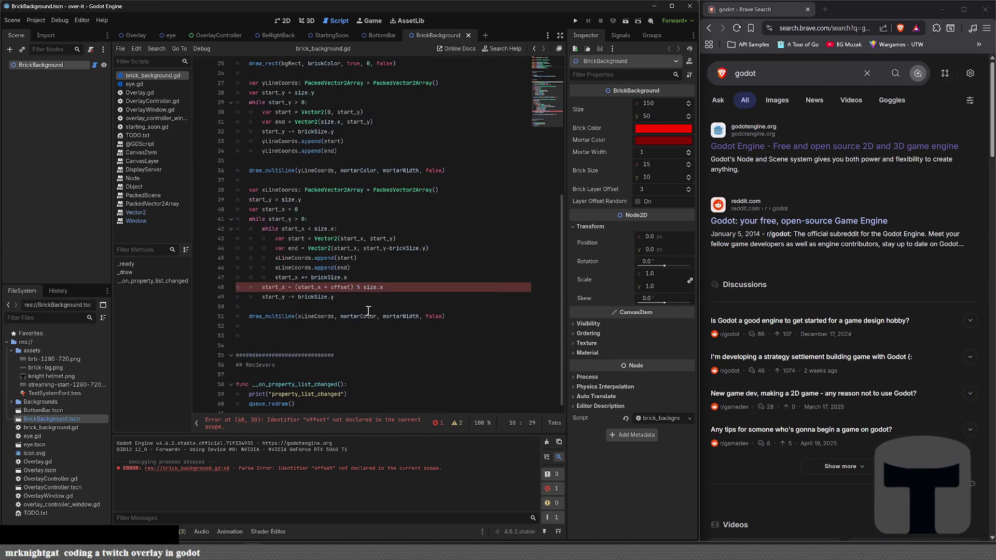
pyautogui.doubleClick(334, 287)
pyautogui.hotkey('ctrl', 'v')
# Test-run the project, close the game window and view the wall in 2D.
pyautogui.press('F5')
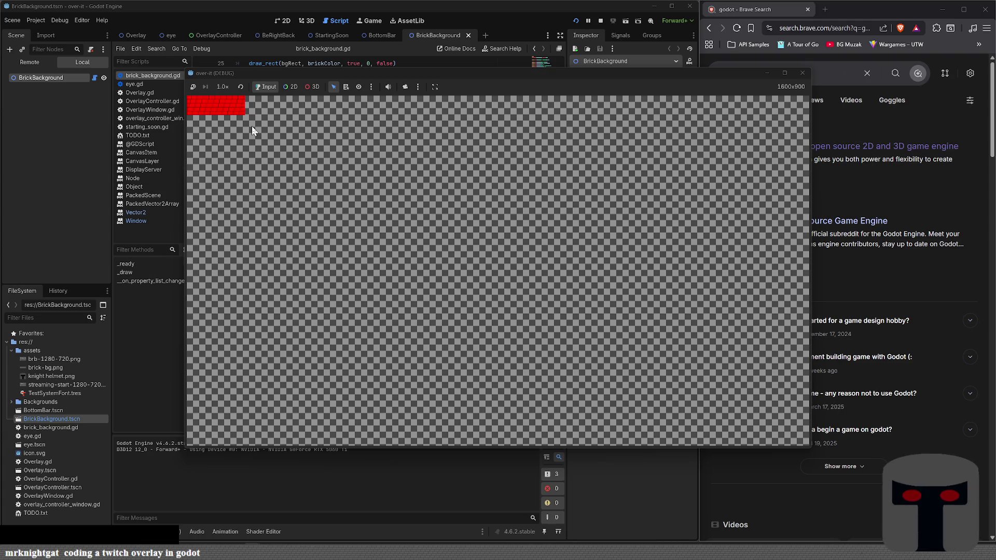
pyautogui.click(802, 72)
pyautogui.click(285, 20)
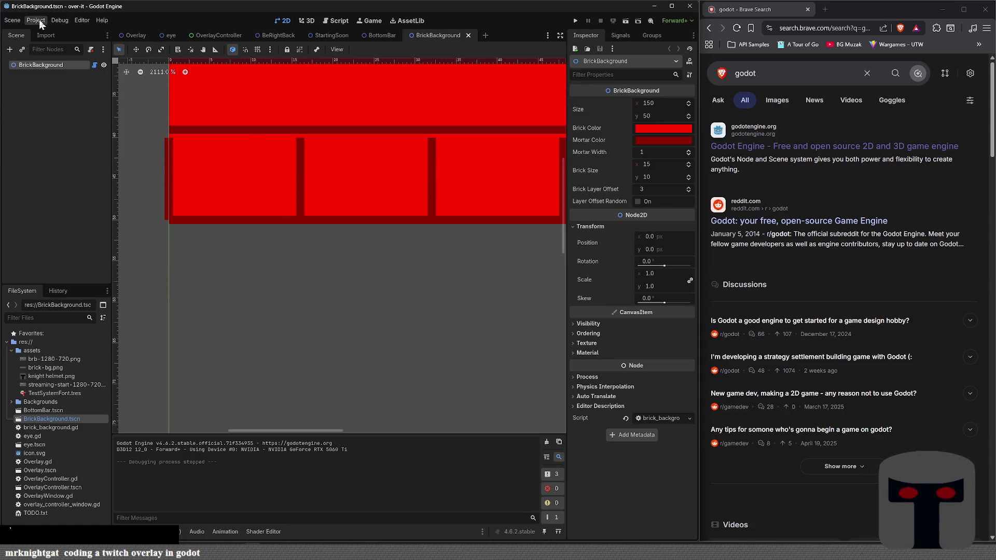
# Try a Brick Layer Offset of 4, then revert it to the default 3.
pyautogui.click(652, 188)
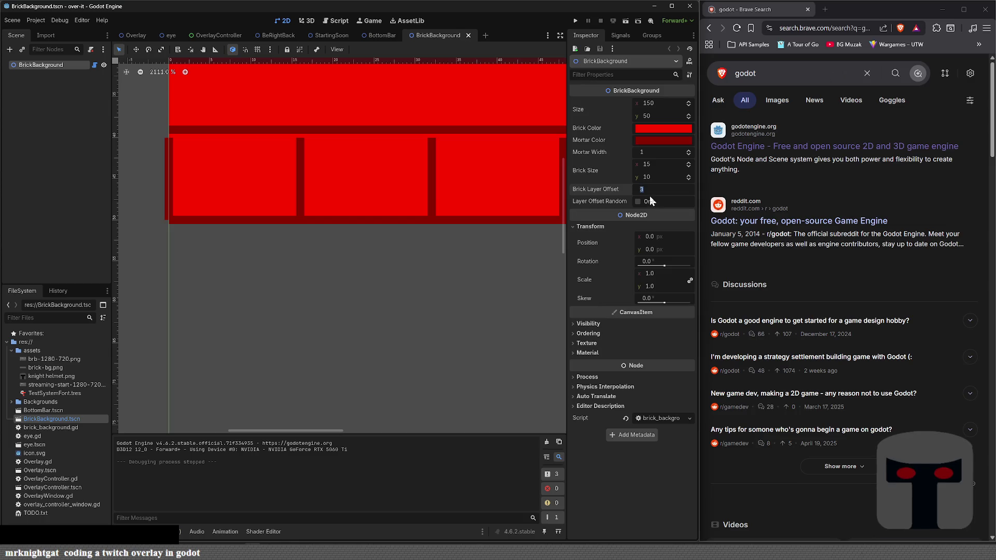
pyautogui.write('4')
pyautogui.press('Return')
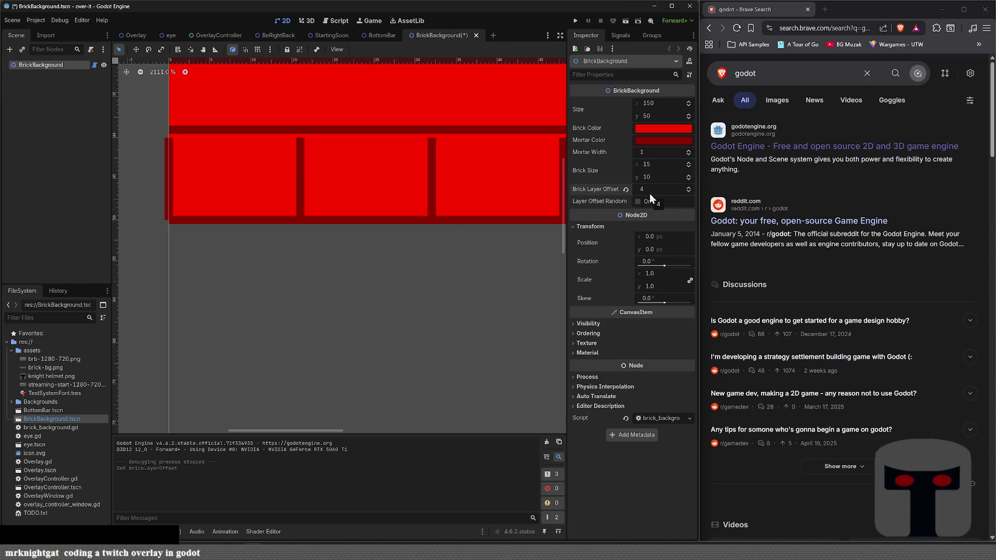
pyautogui.click(626, 189)
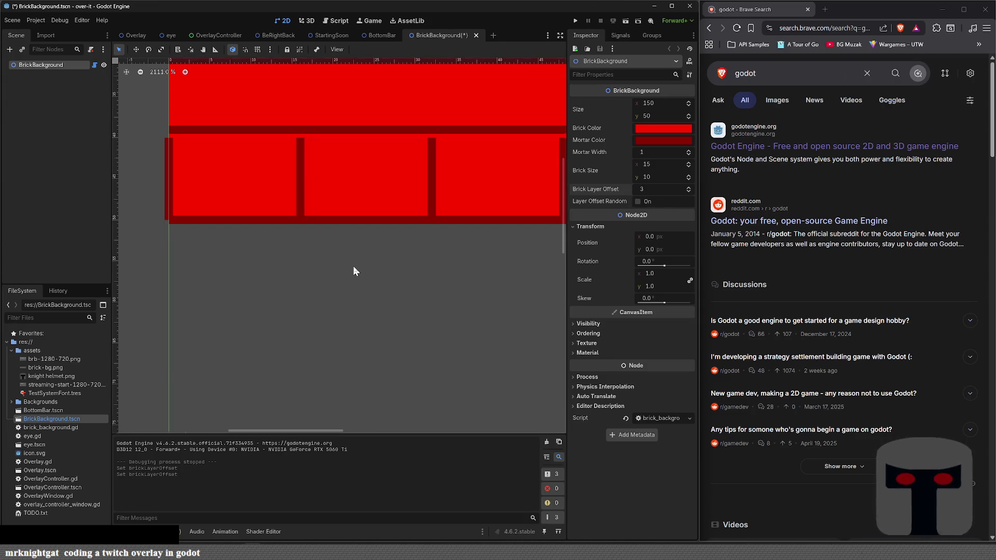
# Zoom and pan the 2D canvas to inspect the staggered brick rows.
pyautogui.scroll(-8, 354, 266)
pyautogui.scroll(-2, 451, 227)
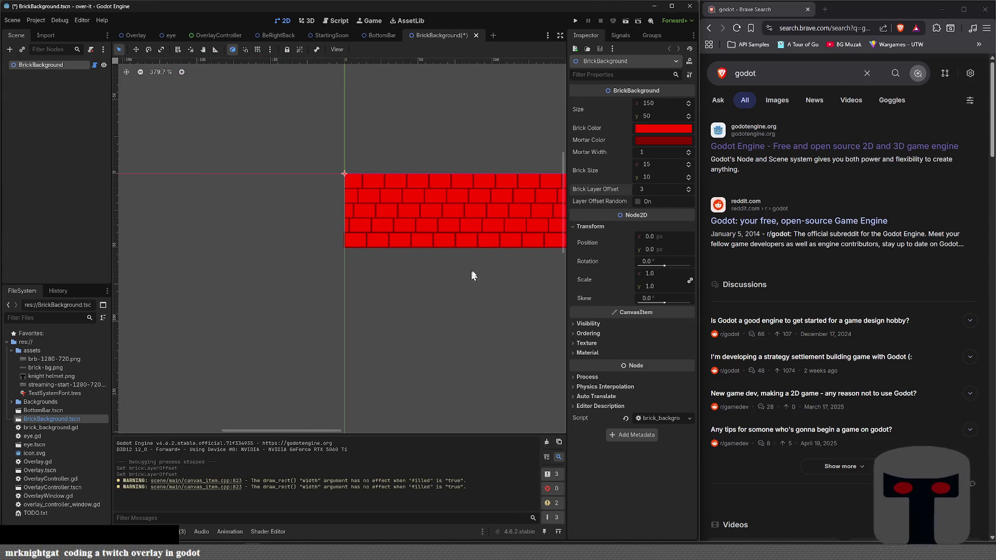
pyautogui.scroll(6, 524, 272)
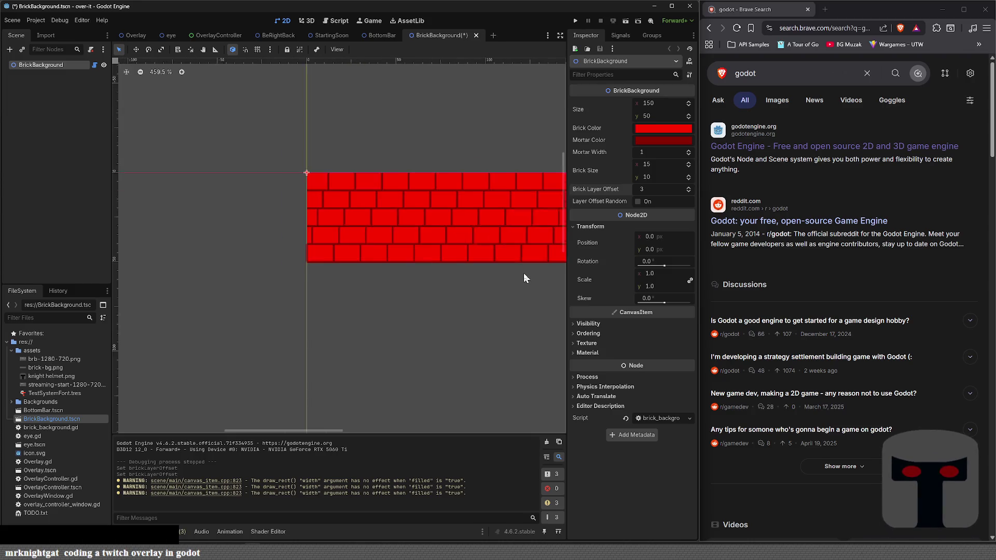
pyautogui.scroll(-2, 523, 278)
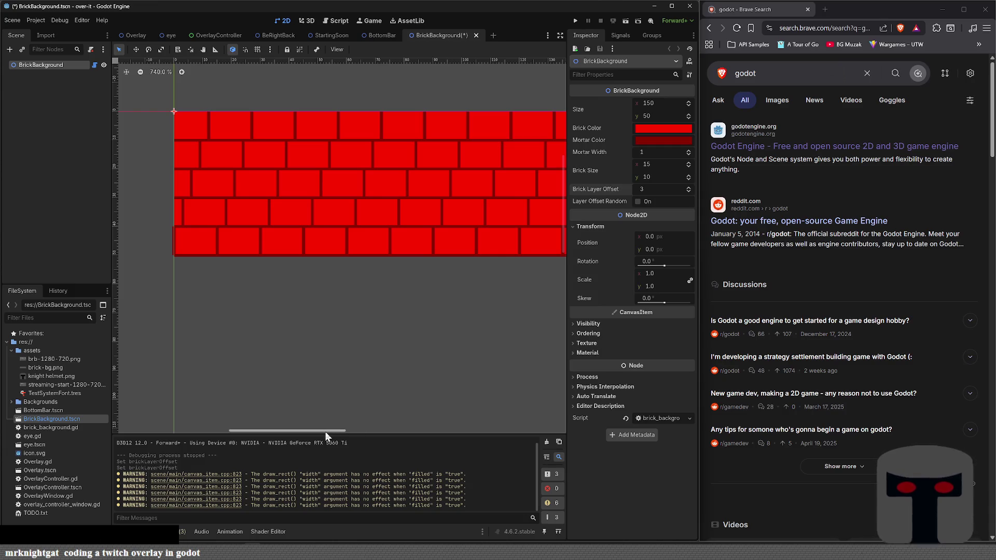
pyautogui.scroll(-2, 329, 432)
pyautogui.scroll(6, 324, 427)
pyautogui.scroll(-4, 324, 425)
pyautogui.moveTo(326, 430); pyautogui.dragTo(329, 430)
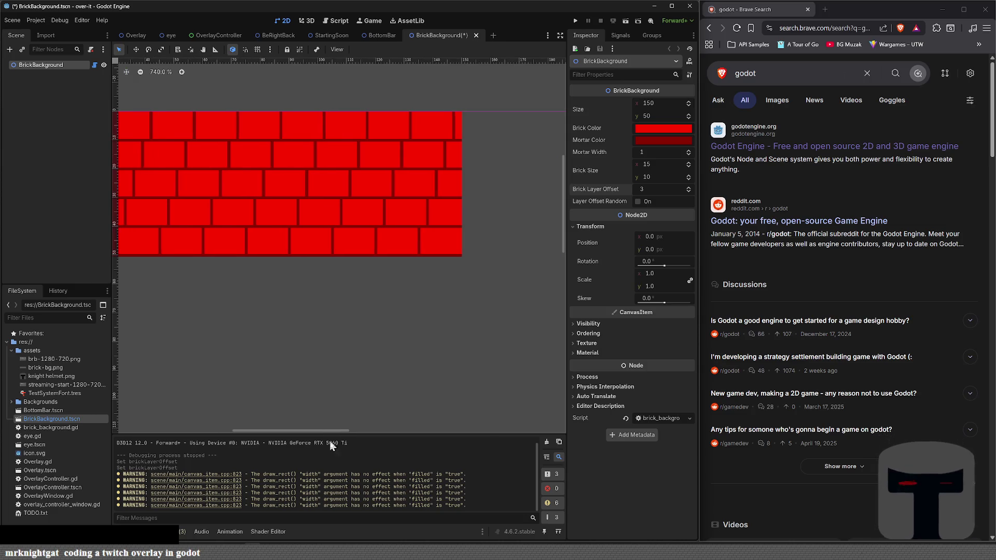
pyautogui.moveTo(326, 430); pyautogui.dragTo(324, 430)
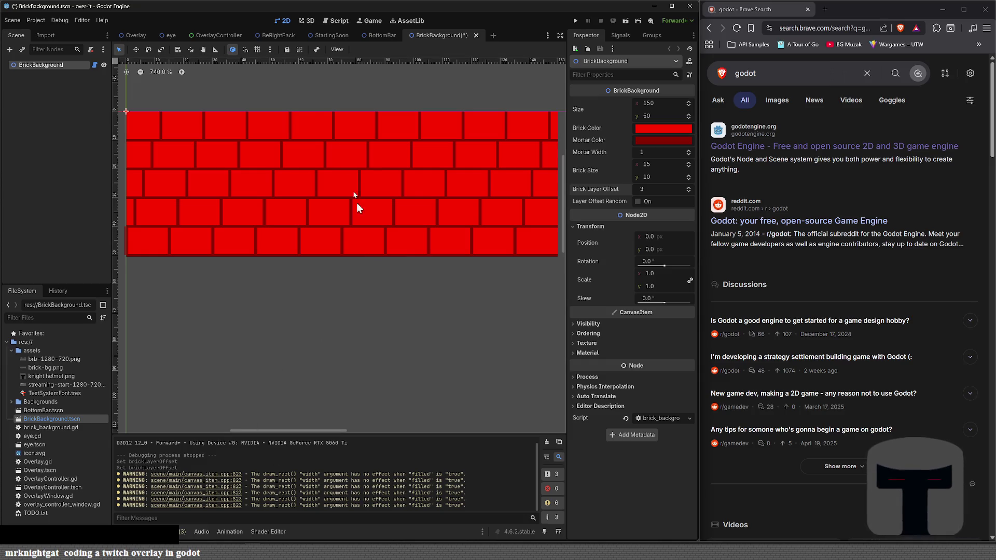
# Switch back to the brick script and select mortarWidth in the draw_multiline call.
pyautogui.click(223, 36)
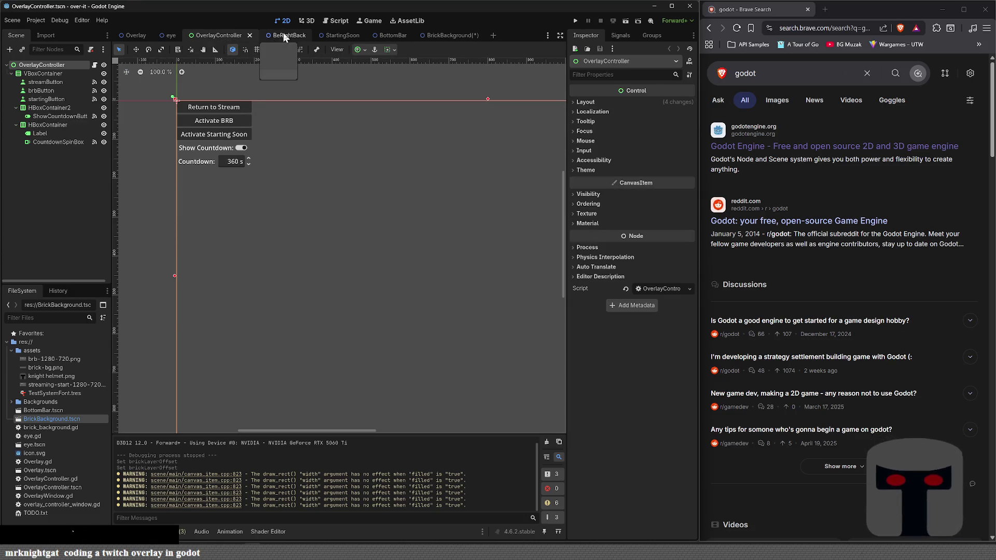
pyautogui.click(440, 36)
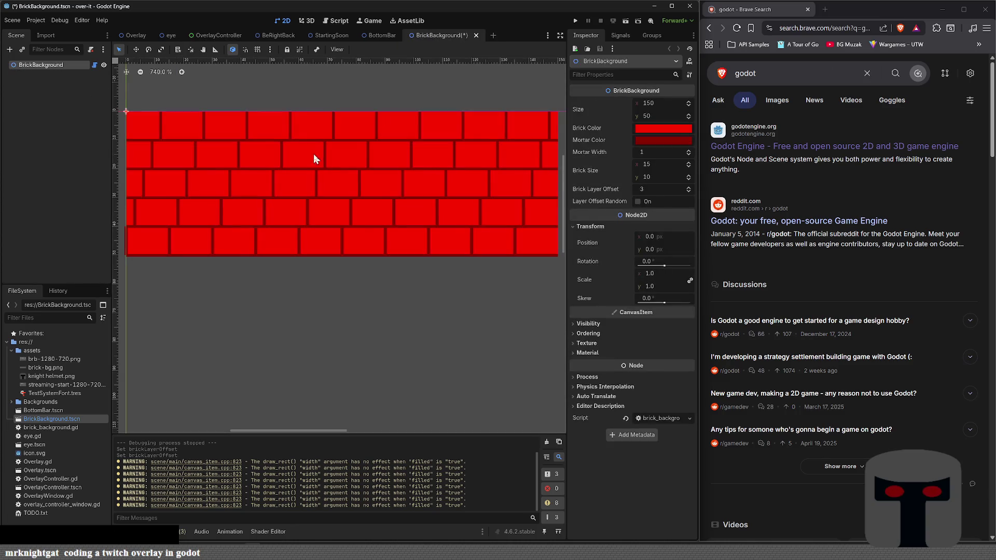
pyautogui.click(337, 21)
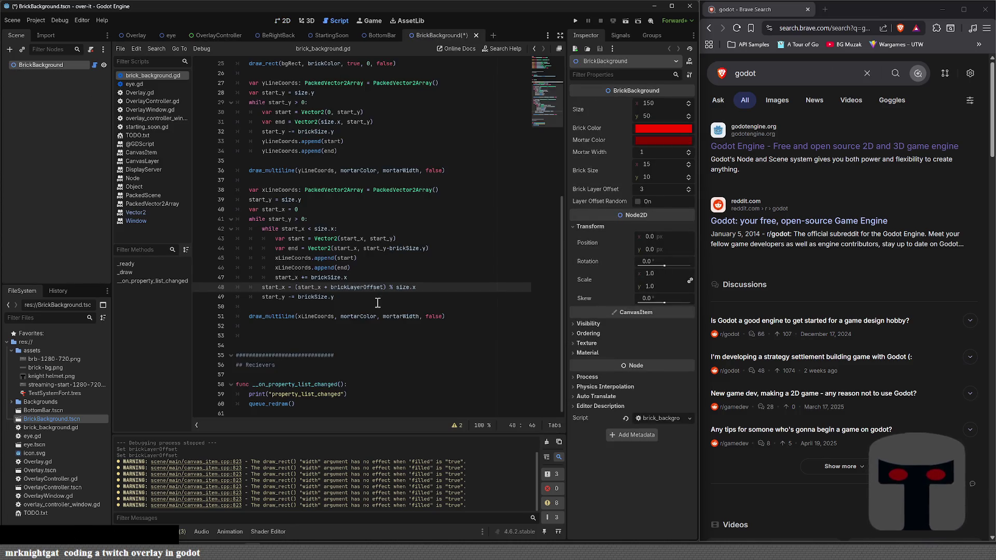
pyautogui.doubleClick(415, 316)
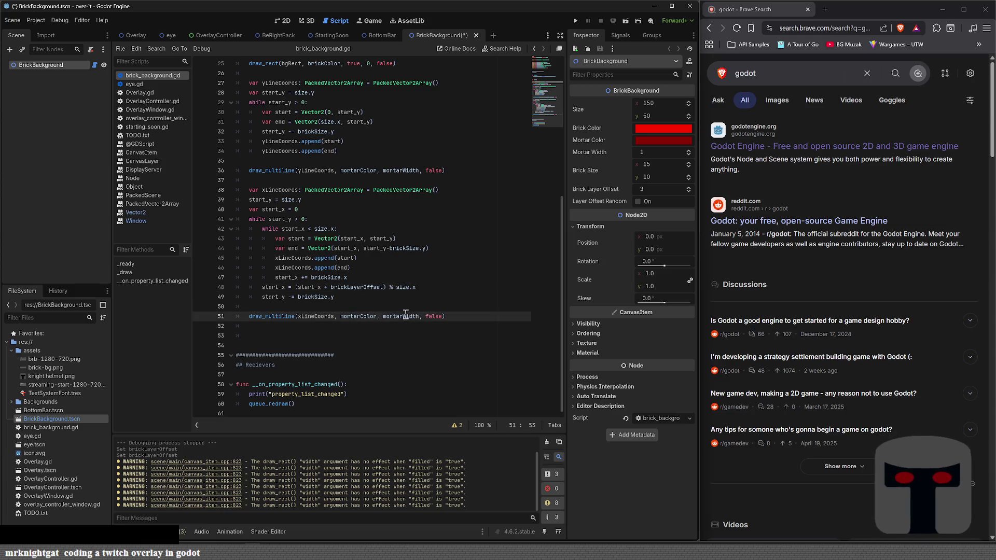
# Trim the background call to draw_rect(bgRect, brickColor, true), save the script, and run the game.
pyautogui.scroll(4, 392, 275)
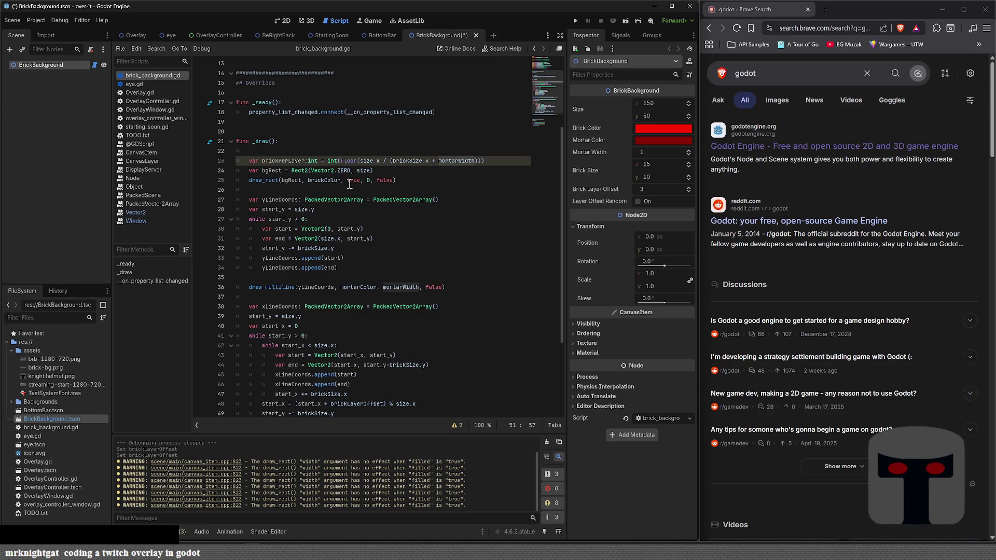
pyautogui.click(368, 180)
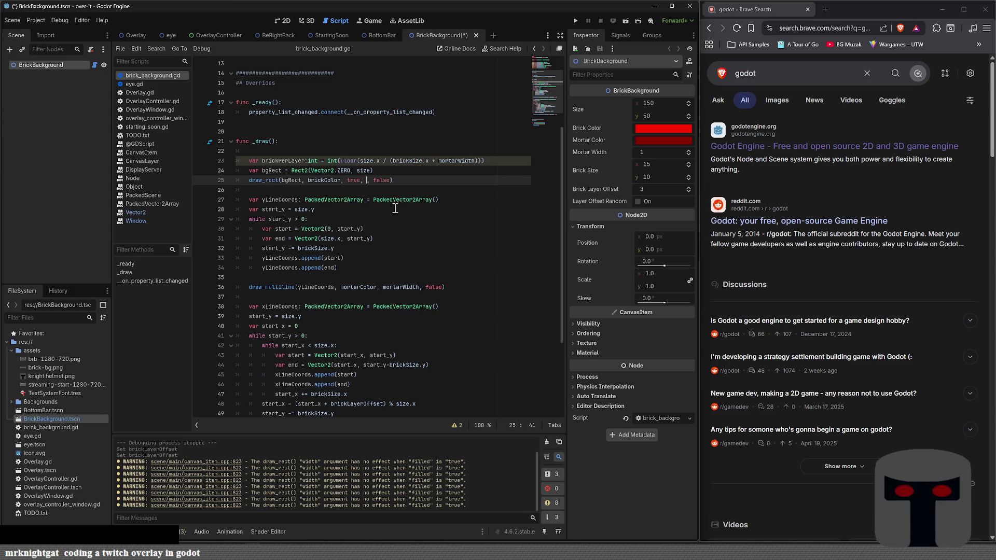
pyautogui.press('BackSpace')
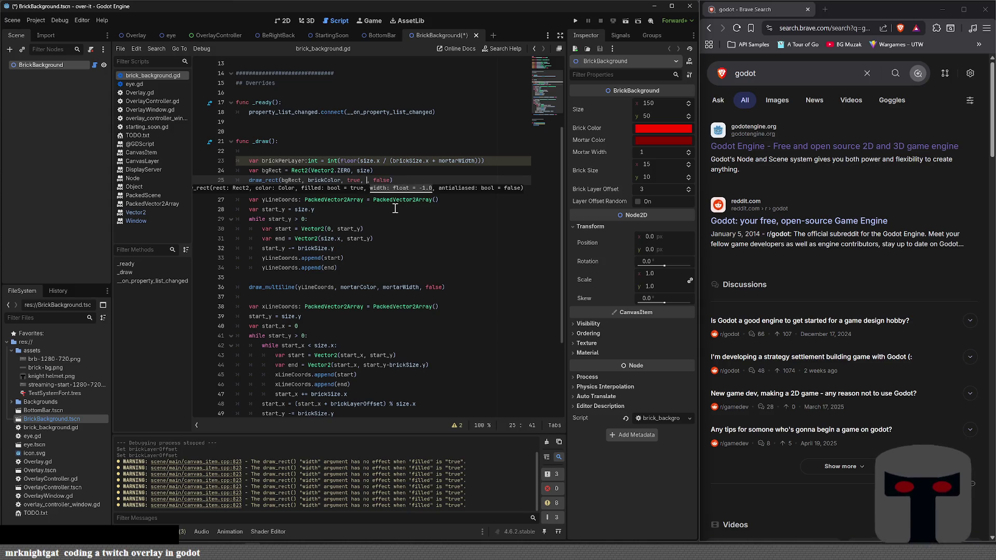
pyautogui.write('-1')
pyautogui.press('BackSpace')
pyautogui.press('BackSpace')
pyautogui.press('BackSpace')
pyautogui.hotkey('shift', 'End')
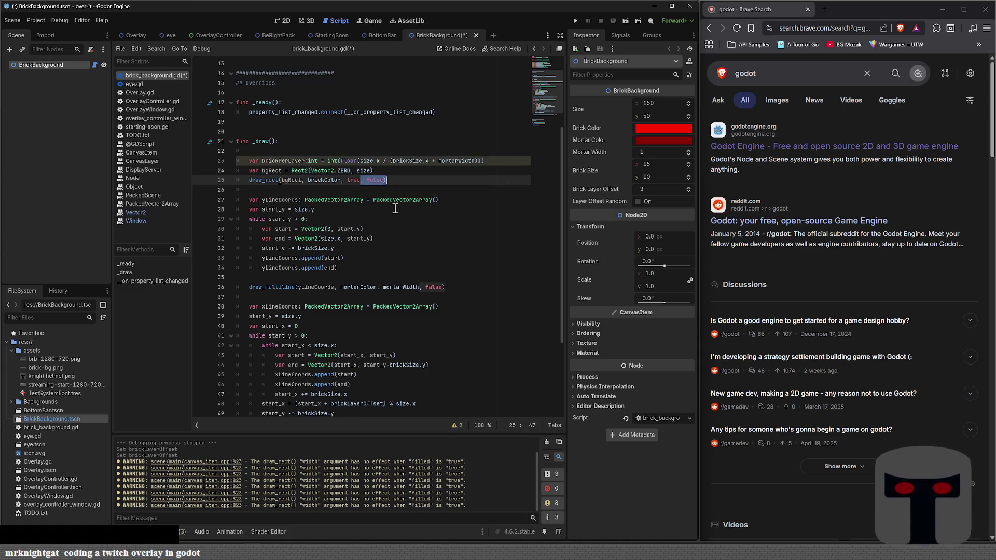
pyautogui.press('BackSpace')
pyautogui.hotkey('ctrl', 's')
pyautogui.press('F6')
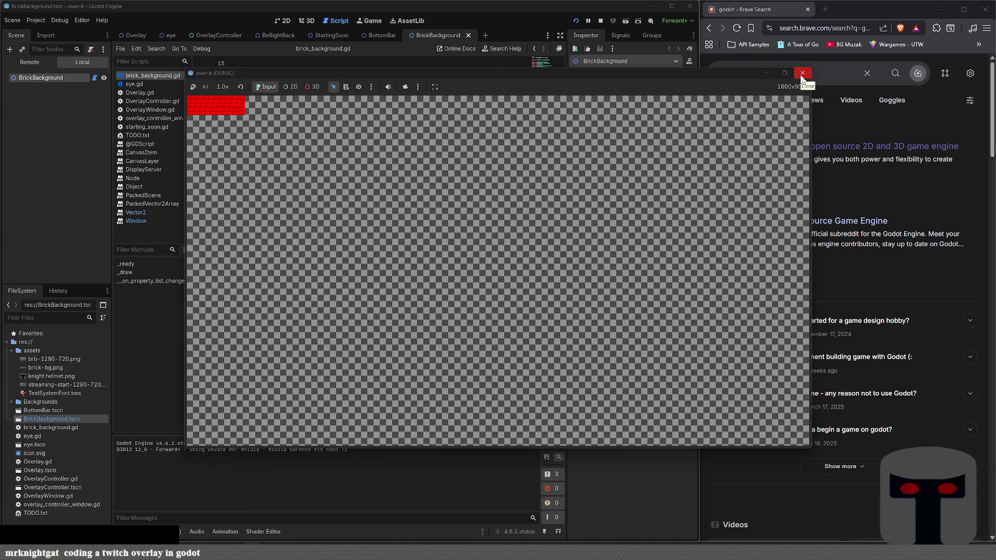
# Close the running game and set Brick Layer Offset to 5 in the 2D scene.
pyautogui.click(801, 75)
pyautogui.click(284, 21)
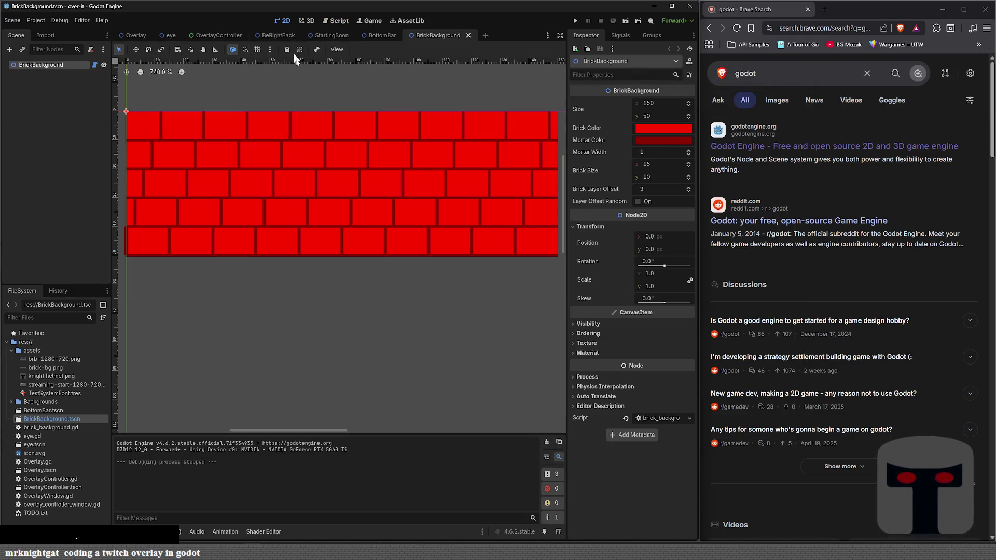
pyautogui.click(651, 190)
pyautogui.write('5')
pyautogui.press('Return')
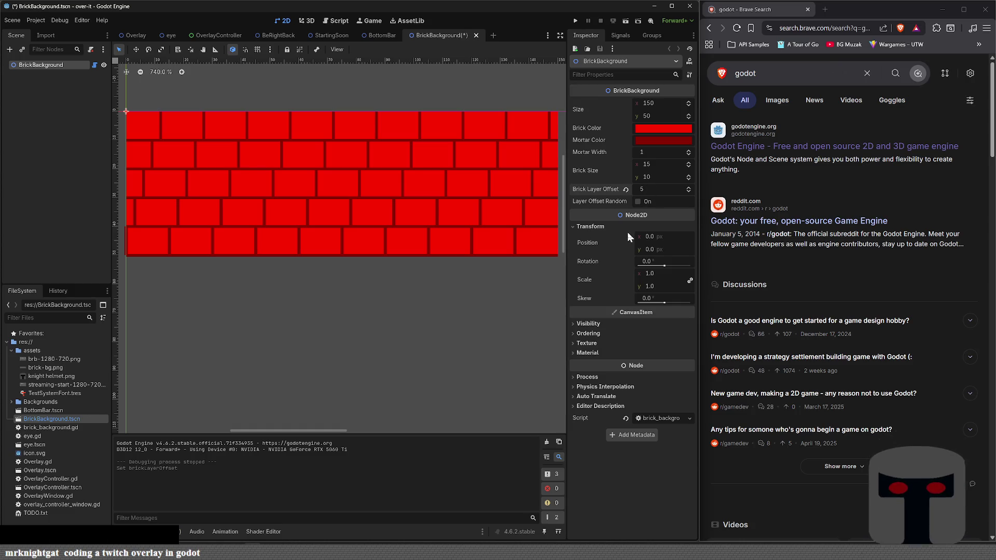
# Revert Brick Layer Offset to 3 and return to the brick_background.gd script.
pyautogui.moveTo(300, 429)
pyautogui.mouseDown()
pyautogui.moveTo(278, 428)
pyautogui.moveTo(315, 427)
pyautogui.moveTo(297, 429)
pyautogui.mouseUp()
pyautogui.scroll(-4, 325, 346)
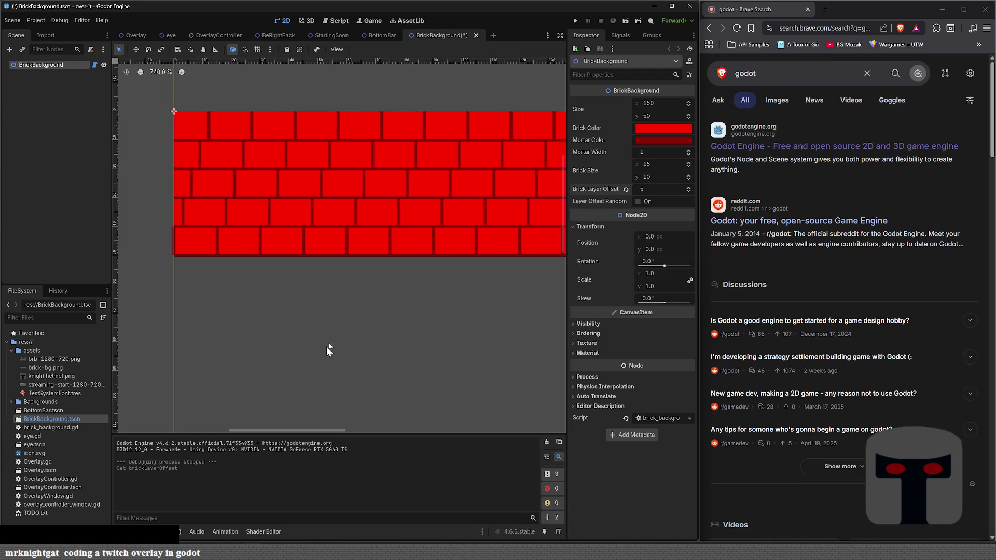
pyautogui.scroll(-1, 393, 319)
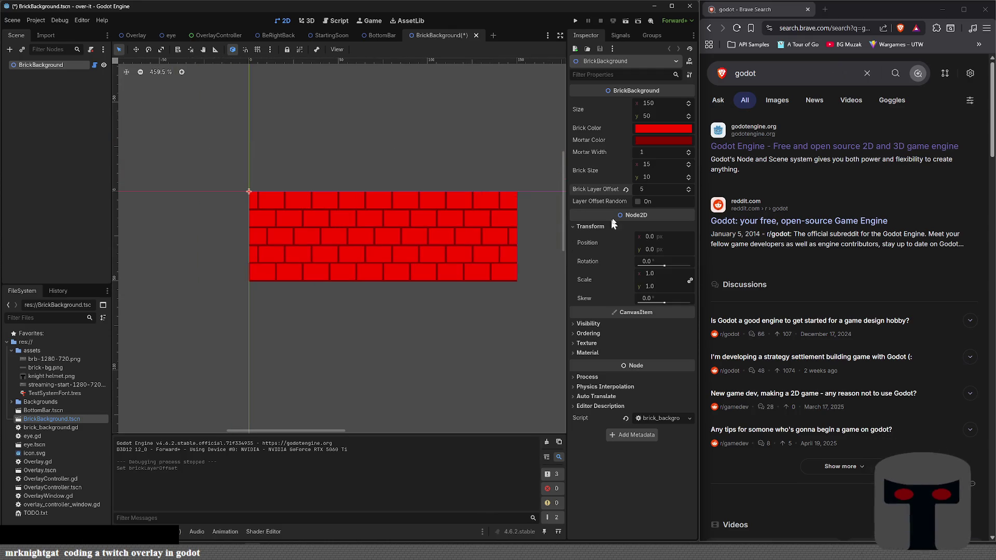
pyautogui.click(625, 189)
pyautogui.scroll(-10, 439, 328)
pyautogui.scroll(8, 452, 334)
pyautogui.scroll(5, 458, 344)
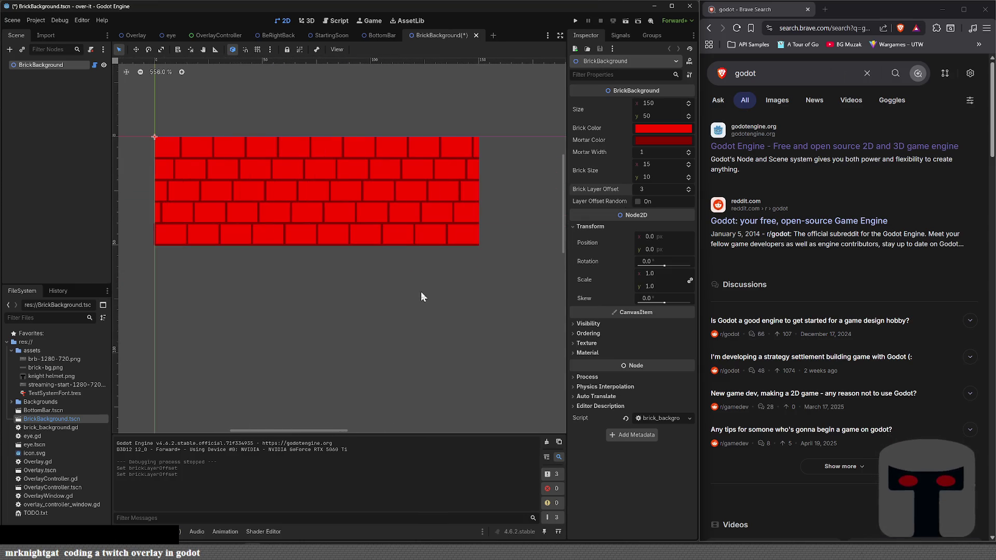
pyautogui.scroll(4, 421, 292)
pyautogui.scroll(-7, 421, 293)
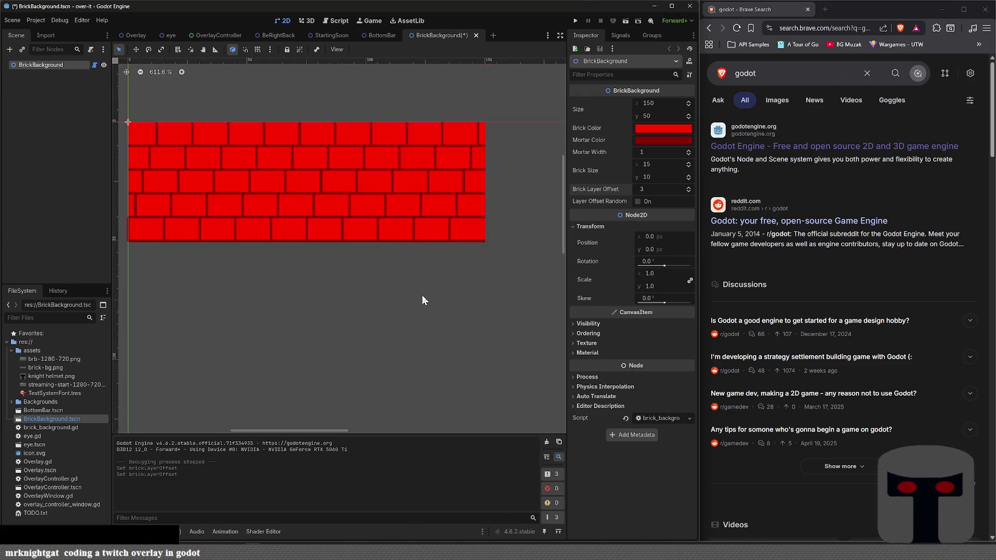
pyautogui.click(336, 20)
pyautogui.click(322, 120)
pyautogui.scroll(-4, 341, 153)
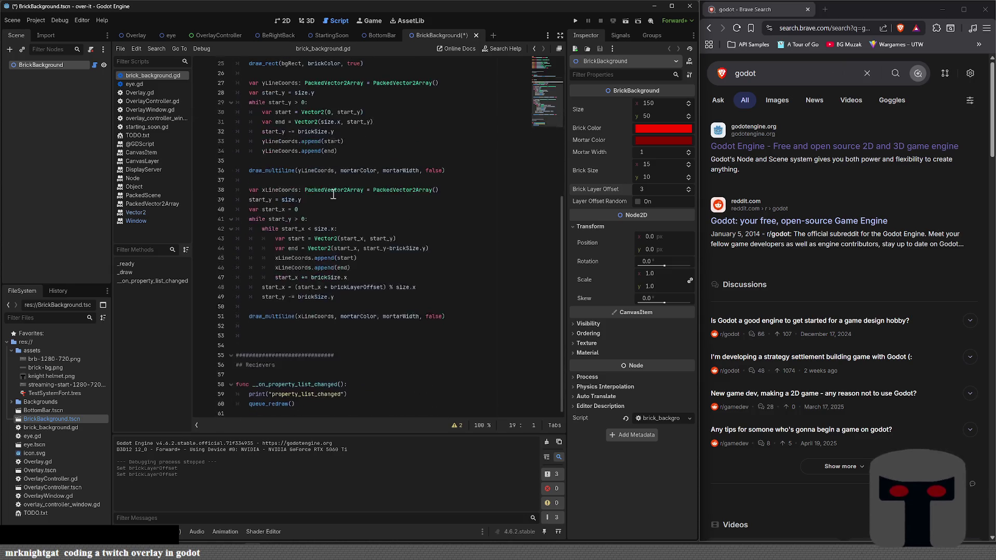
# Review the property_list_changed handler in the script and show the node's Signals list.
pyautogui.click(360, 393)
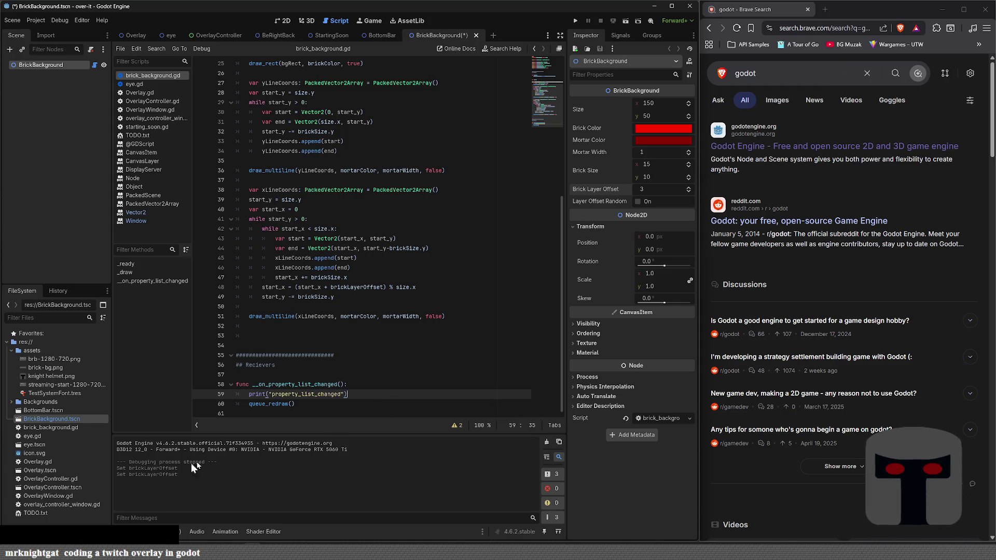
pyautogui.scroll(8, 346, 357)
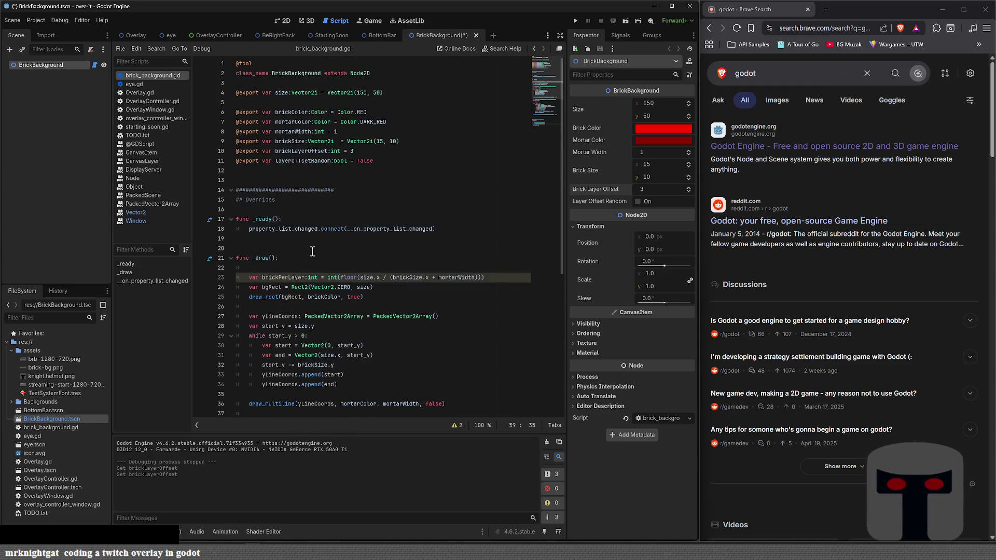
pyautogui.moveTo(300, 227)
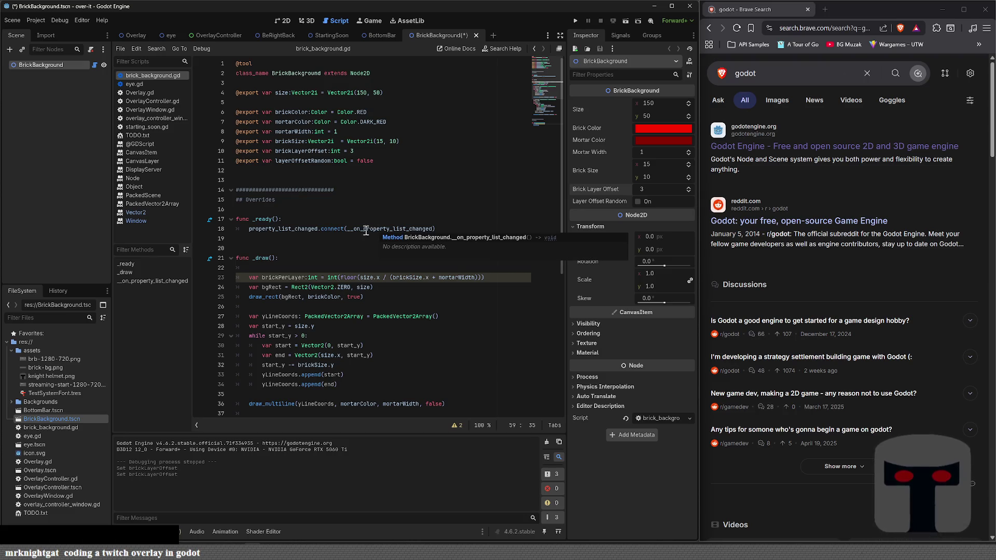
pyautogui.scroll(-8, 302, 250)
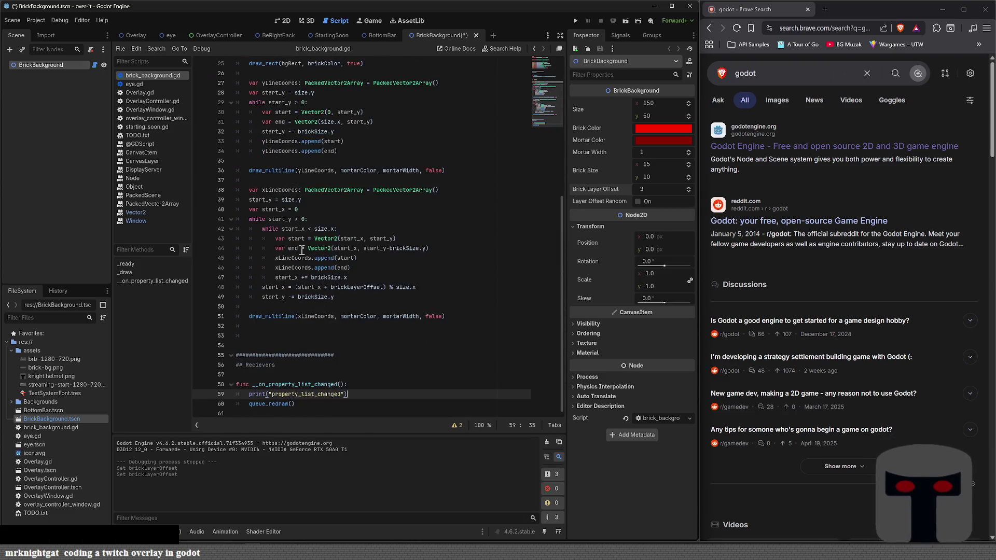
pyautogui.scroll(8, 301, 251)
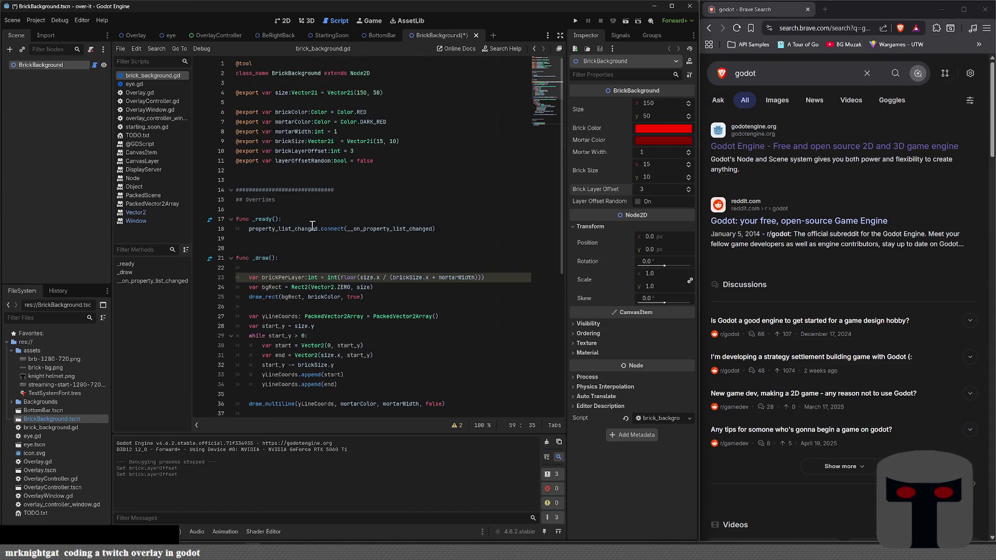
pyautogui.click(619, 34)
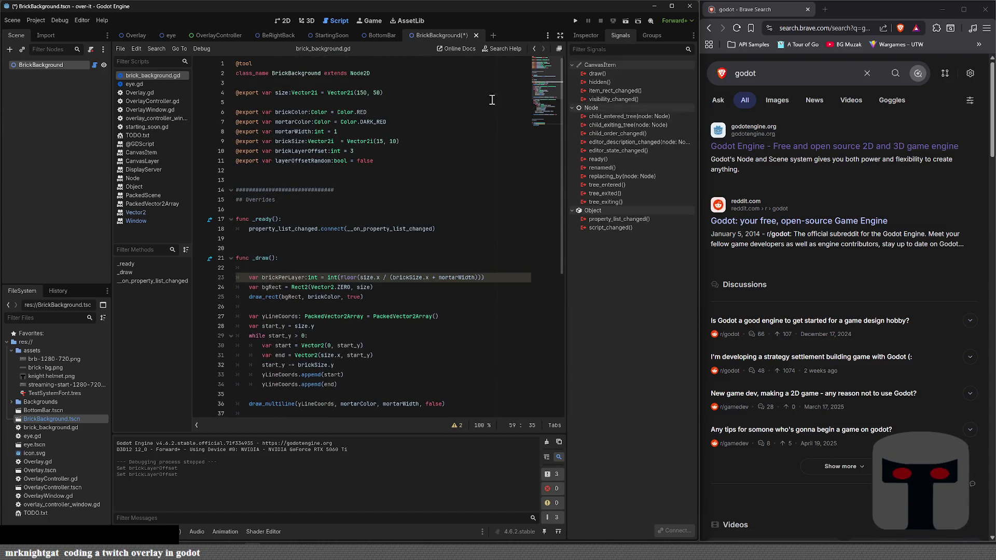
# Look over the listed signals, then save the BrickBackground scene and script.
pyautogui.moveTo(621, 222)
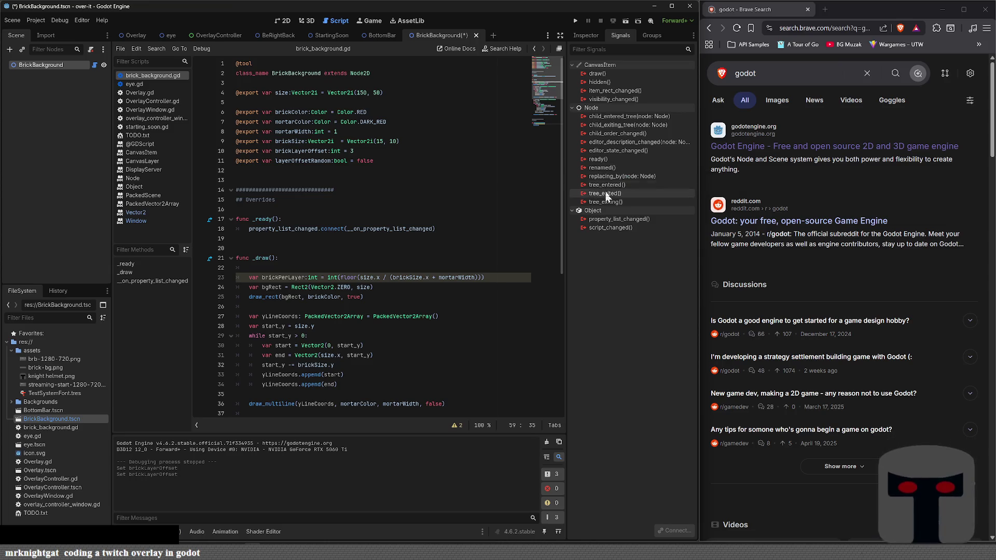
pyautogui.moveTo(626, 92)
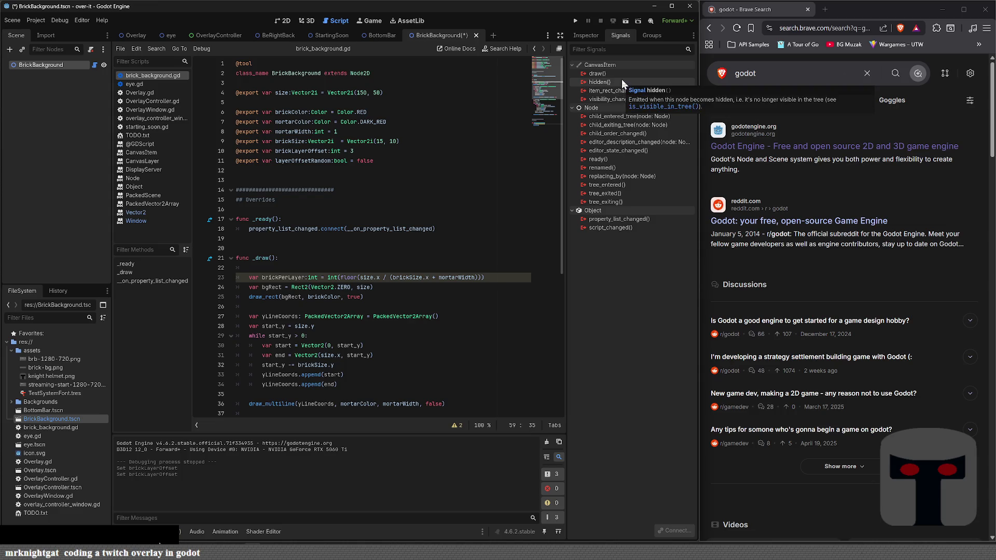
pyautogui.moveTo(621, 73)
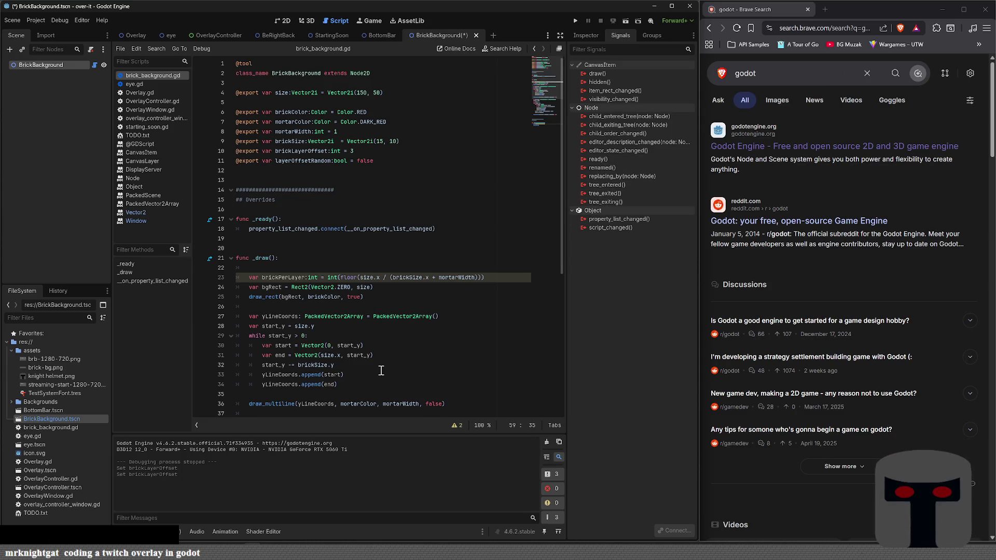
pyautogui.click(398, 343)
pyautogui.hotkey('ctrl', 's')
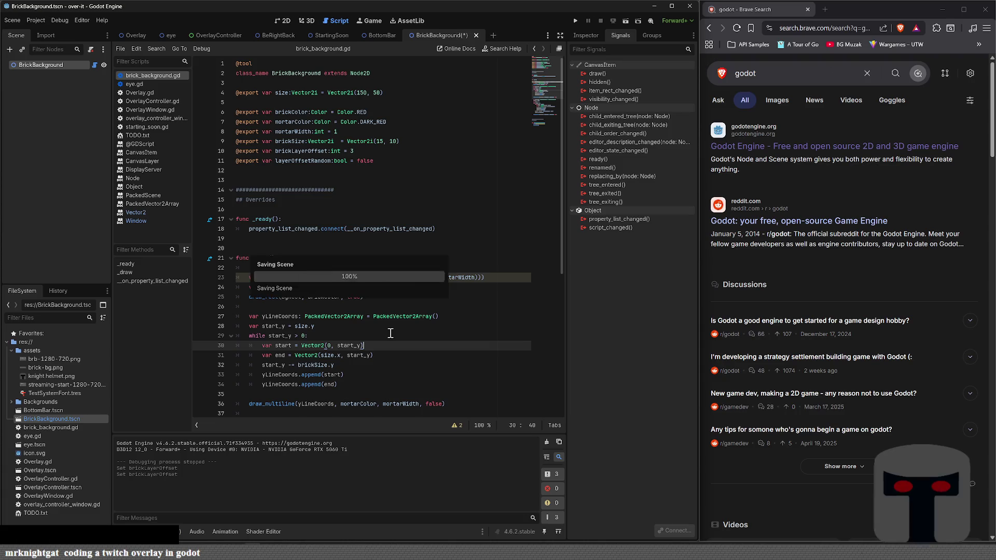
pyautogui.scroll(-2, 359, 337)
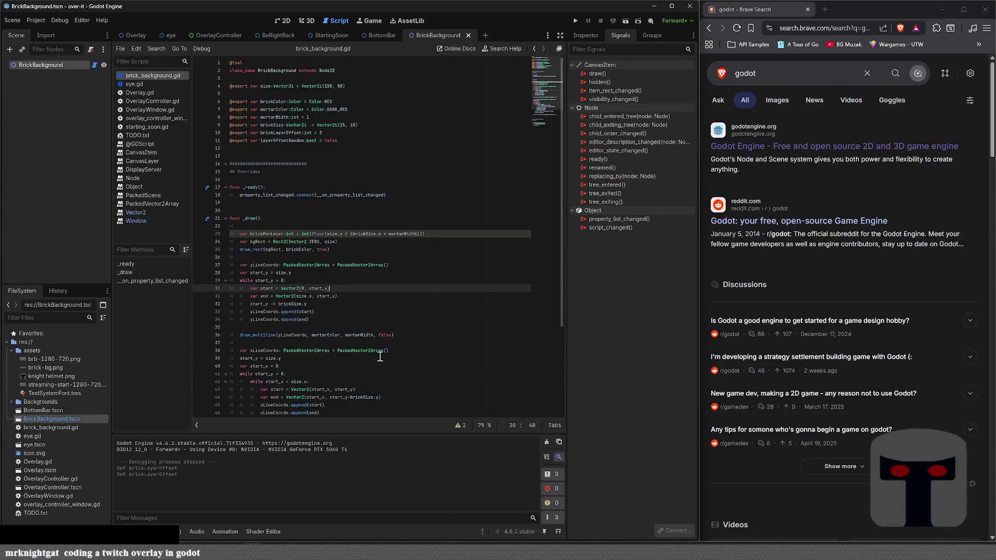
pyautogui.scroll(2, 350, 381)
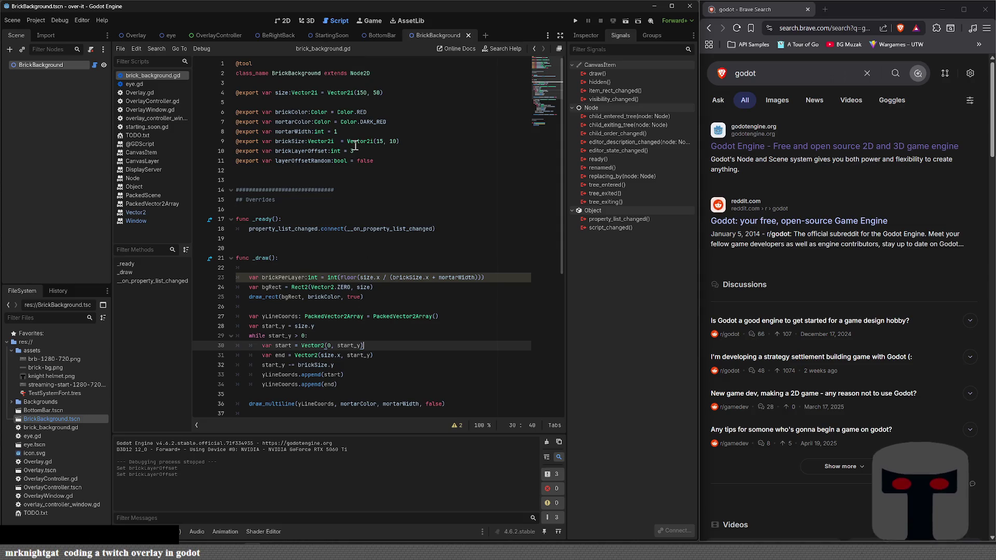
# Set the BrickBackground's Mortar Width to 3 in the Inspector.
pyautogui.click(291, 23)
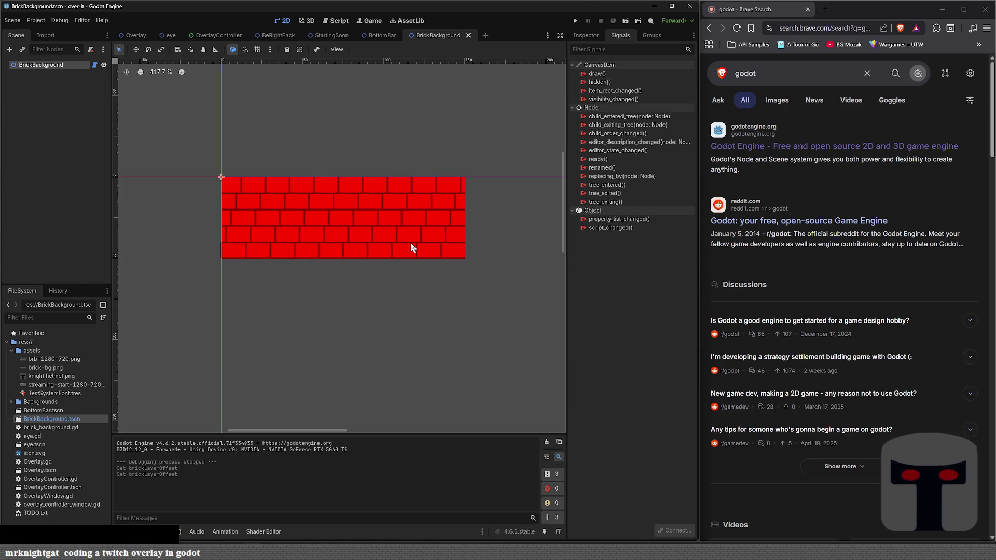
pyautogui.click(596, 38)
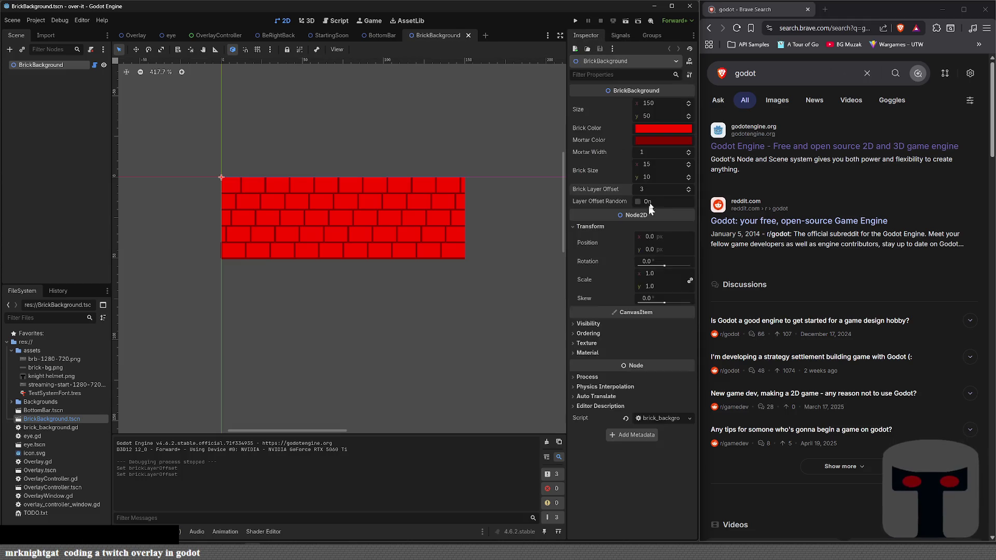
pyautogui.click(652, 153)
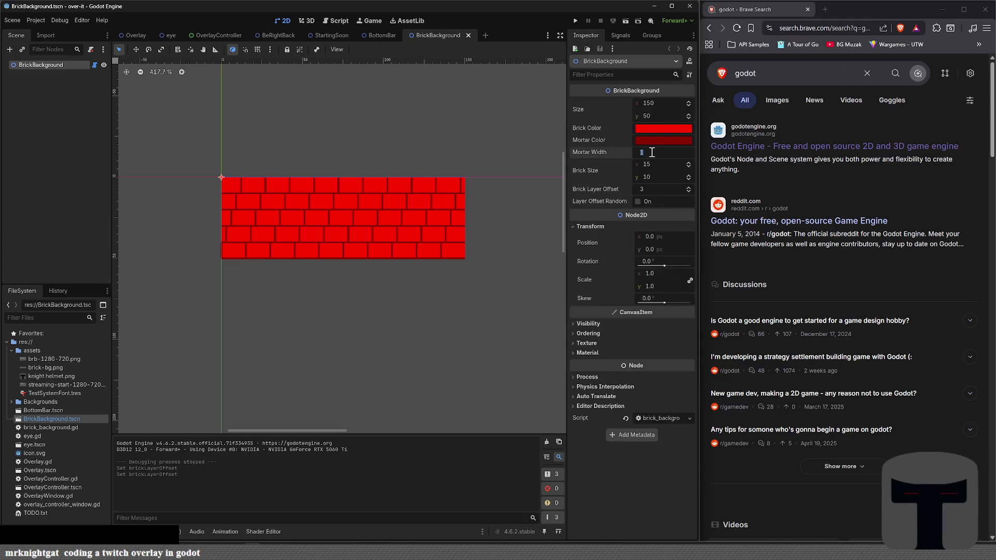
pyautogui.press('Return')
pyautogui.scroll(-6, 440, 282)
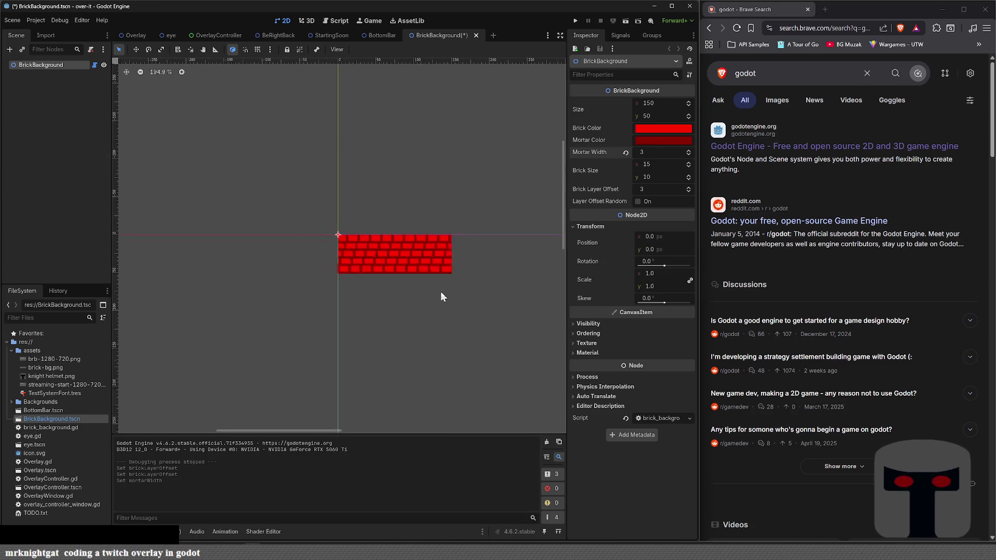
pyautogui.scroll(-1, 441, 293)
pyautogui.scroll(4, 442, 293)
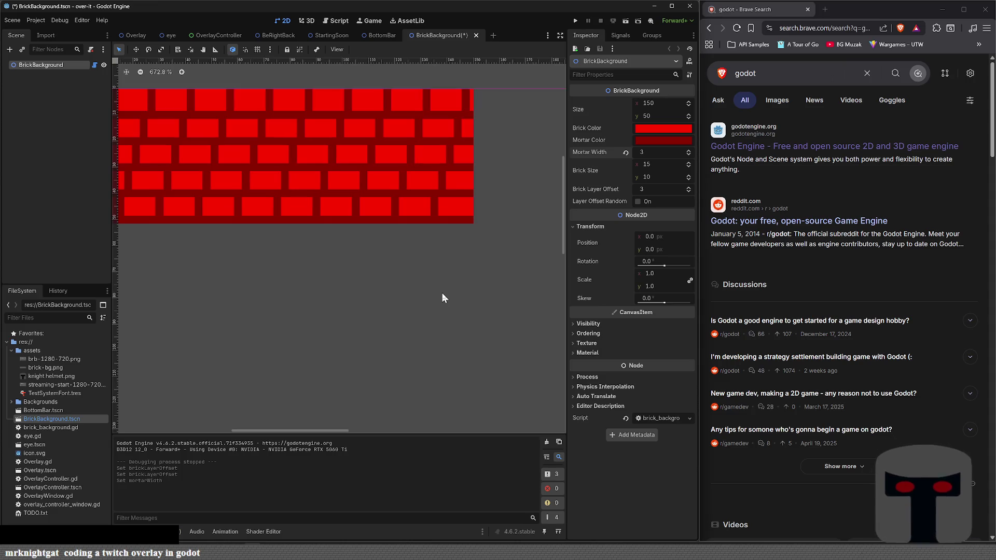
pyautogui.scroll(-2, 442, 294)
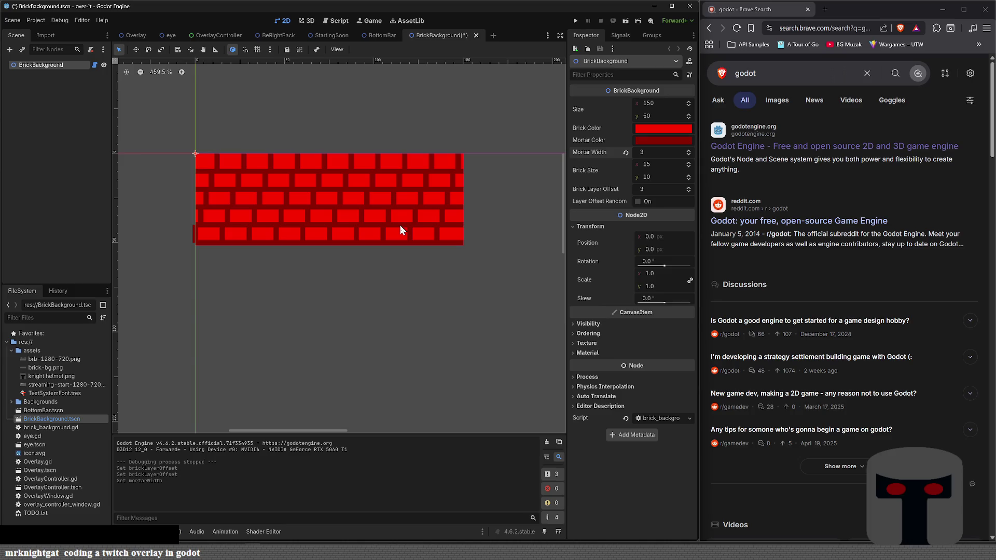
pyautogui.click(652, 104)
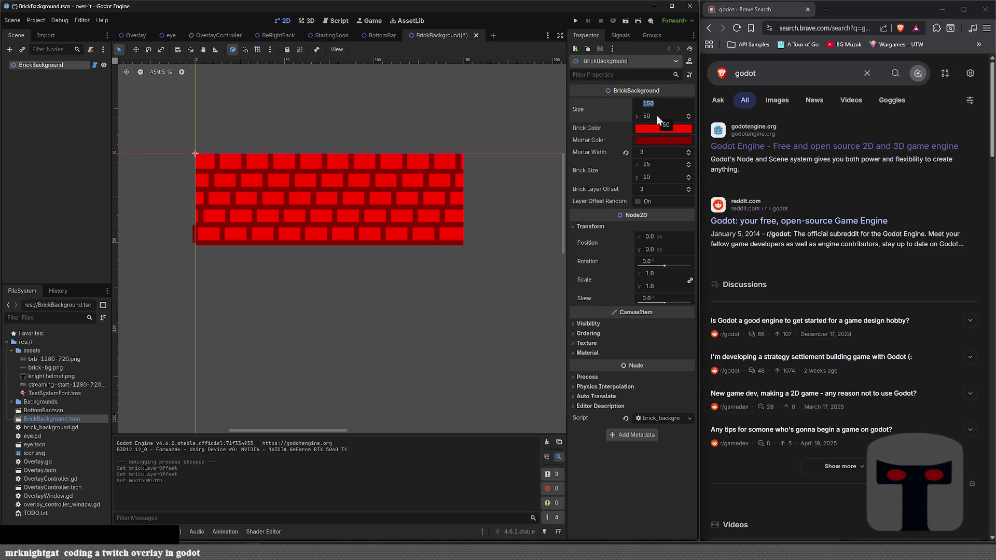
# Resize the BrickBackground to 800 by 400 and zoom the canvas to check the wall.
pyautogui.press('Tab')
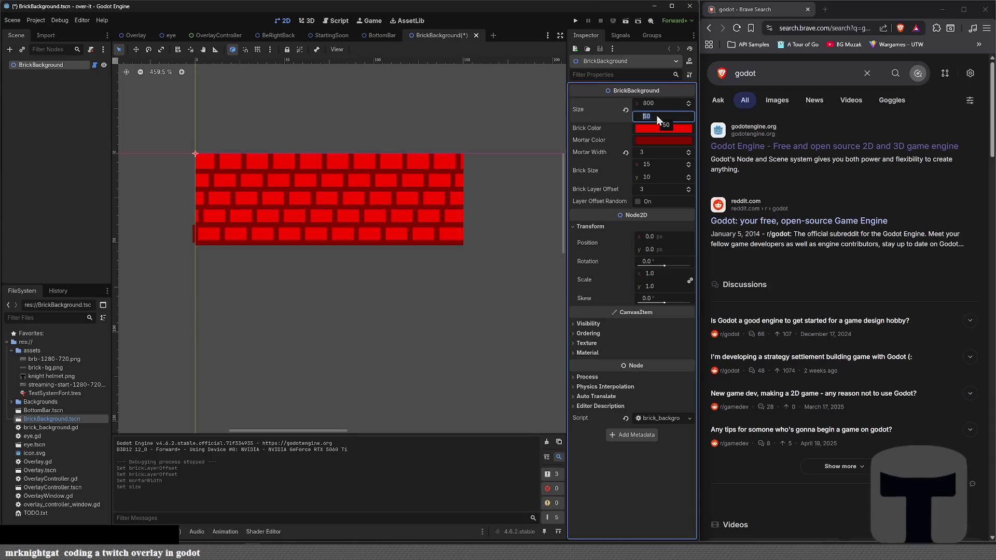
pyautogui.write('400')
pyautogui.press('Return')
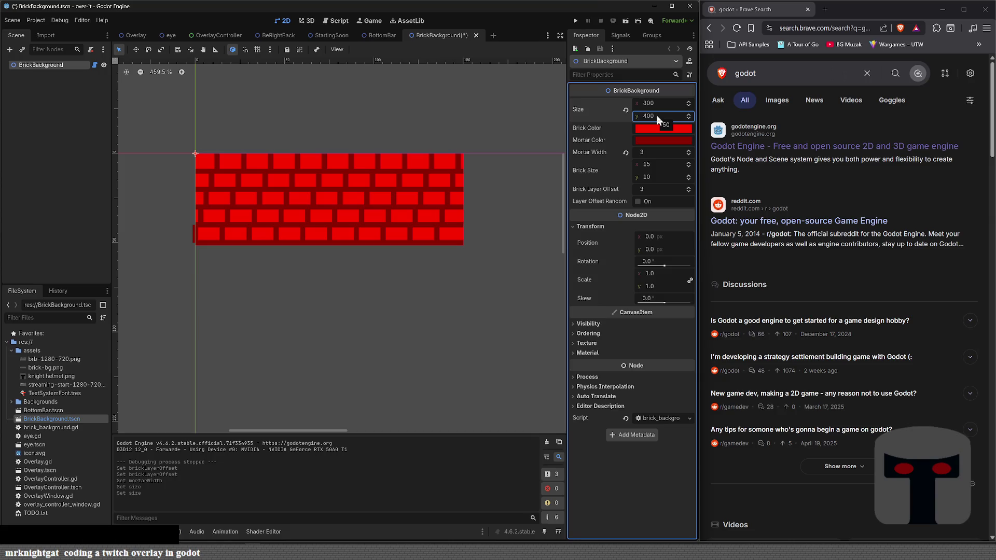
pyautogui.scroll(-7, 372, 311)
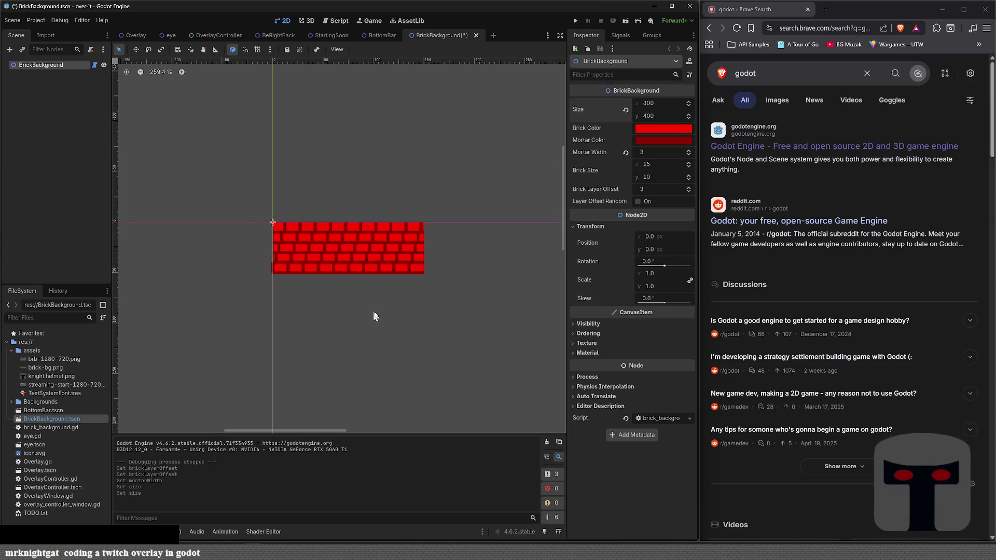
pyautogui.scroll(2, 492, 362)
pyautogui.scroll(2, 491, 362)
pyautogui.scroll(-5, 462, 358)
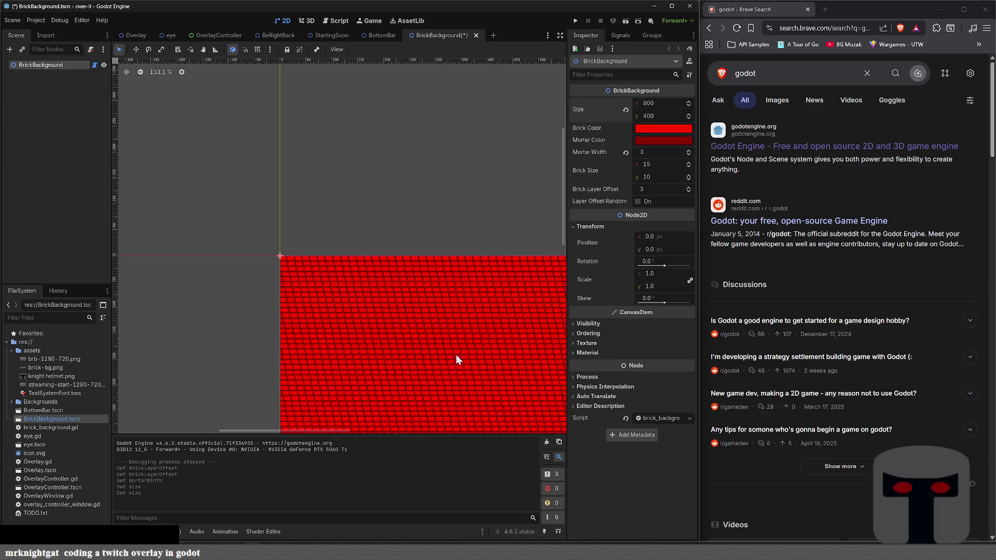
pyautogui.click(273, 317)
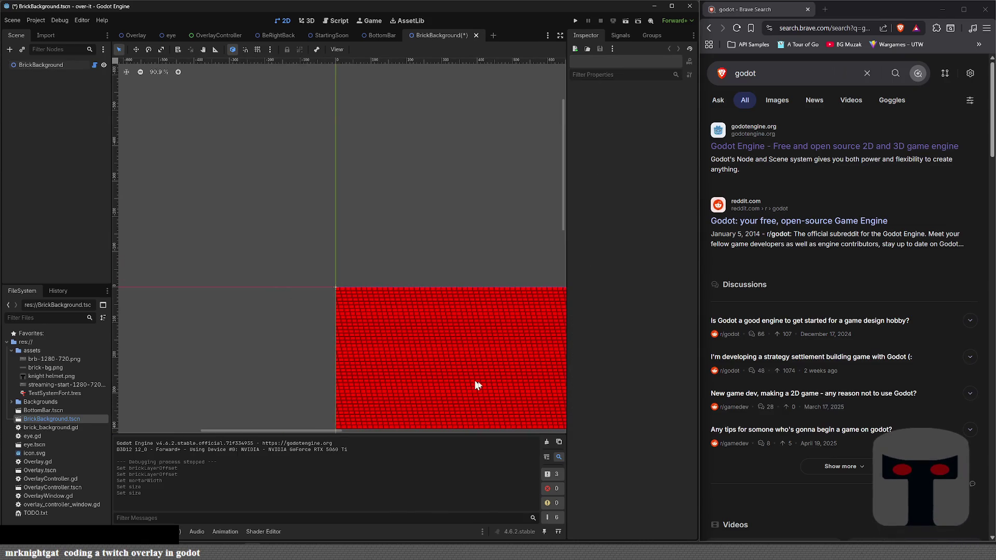
pyautogui.scroll(8, 487, 391)
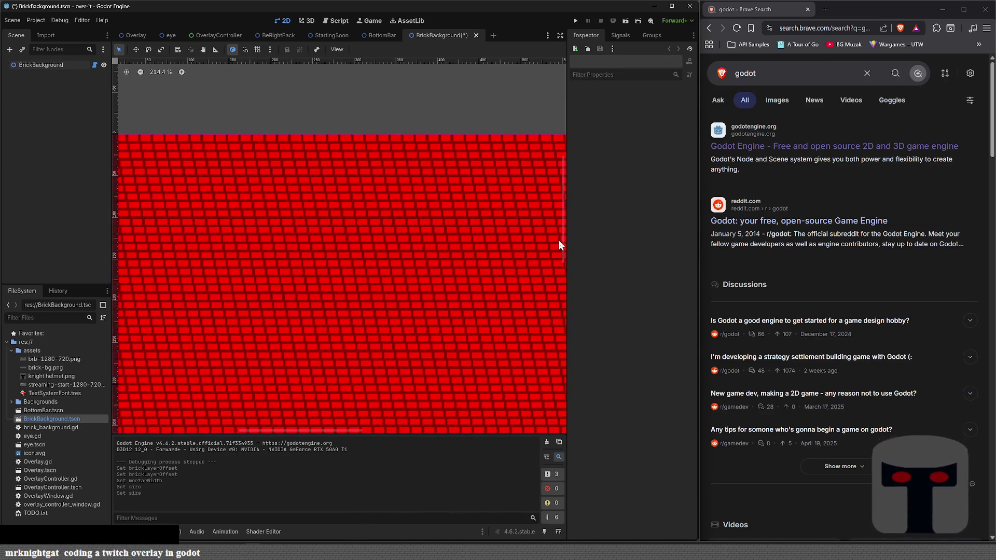
pyautogui.moveTo(561, 237)
pyautogui.mouseDown()
pyautogui.moveTo(562, 278)
pyautogui.moveTo(562, 244)
pyautogui.mouseUp()
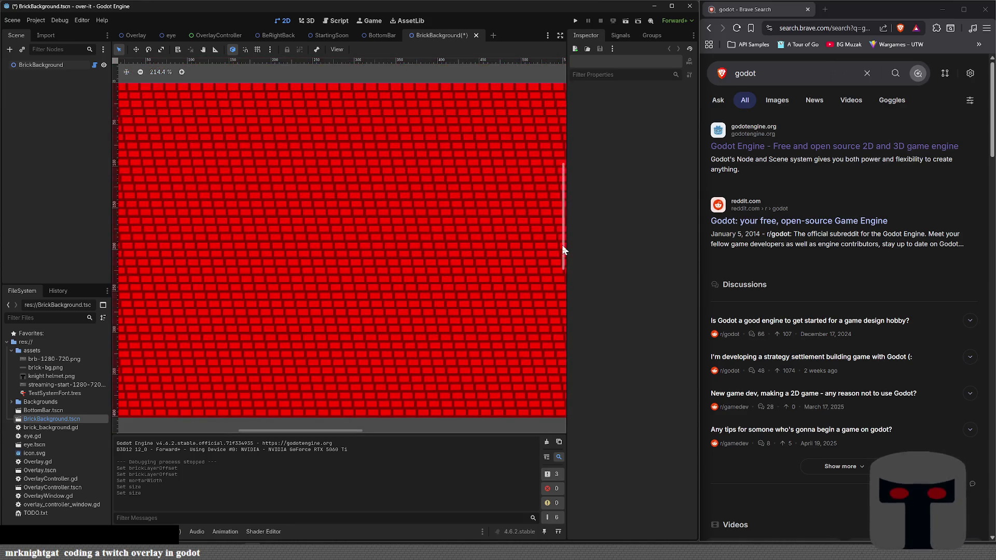
pyautogui.scroll(-4, 458, 281)
pyautogui.scroll(2, 478, 293)
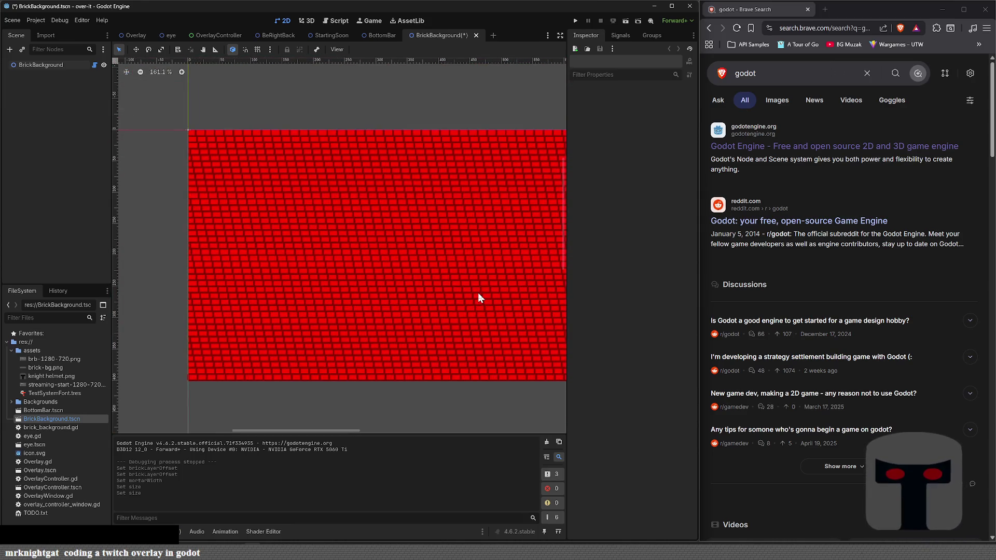
pyautogui.scroll(1, 478, 295)
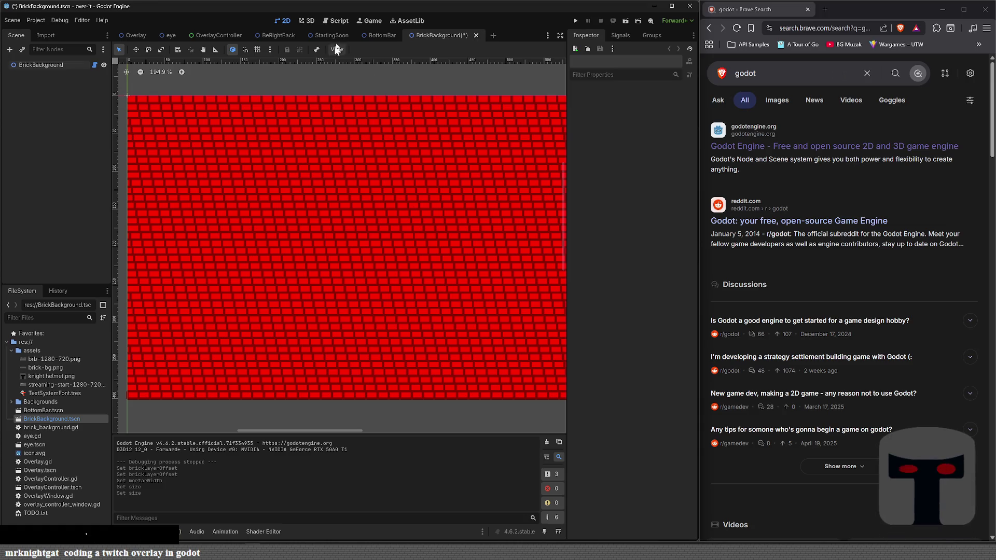
# Set the Brick Size width to 20 on the BrickBackground node.
pyautogui.click(386, 171)
pyautogui.click(651, 164)
pyautogui.write('20')
pyautogui.press('Return')
pyautogui.scroll(-3, 405, 330)
pyautogui.scroll(-4, 440, 340)
pyautogui.scroll(7, 494, 365)
pyautogui.scroll(4, 485, 358)
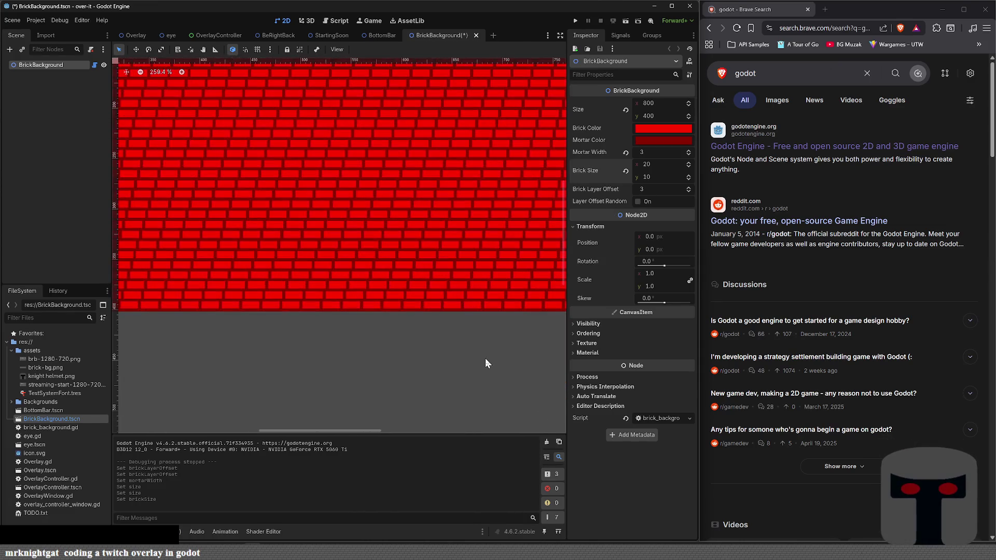
pyautogui.scroll(-6, 484, 359)
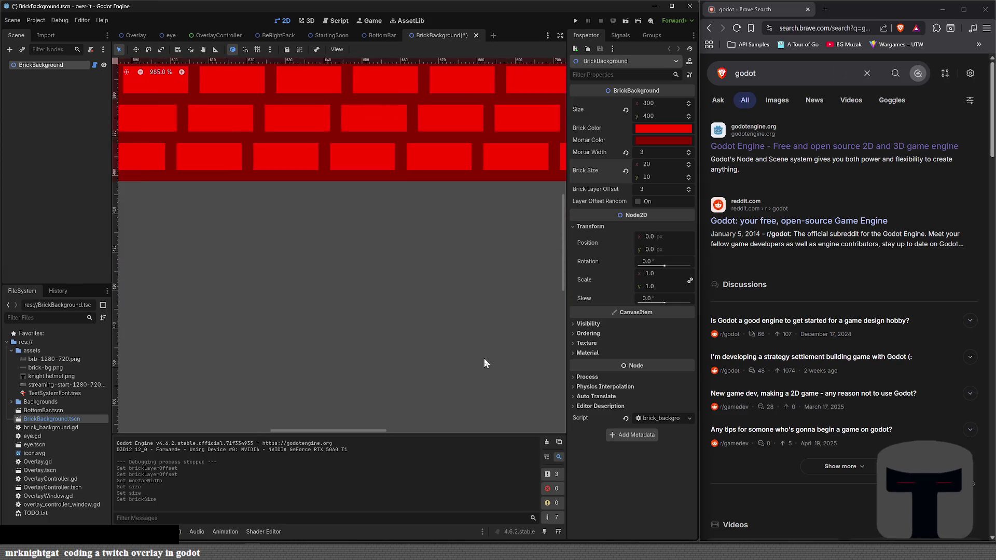
pyautogui.scroll(-5, 483, 358)
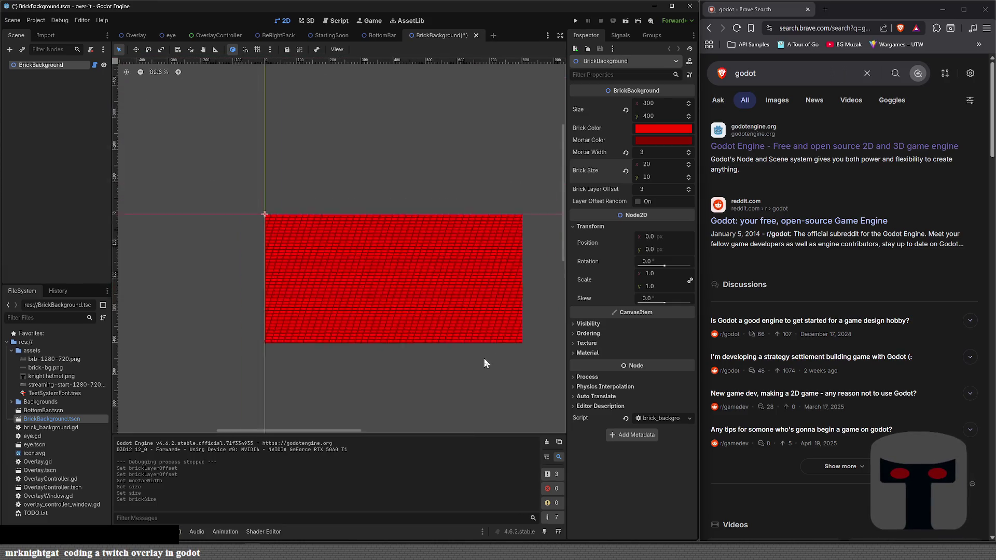
# Revert the background Size to its default 150 by 50.
pyautogui.click(625, 110)
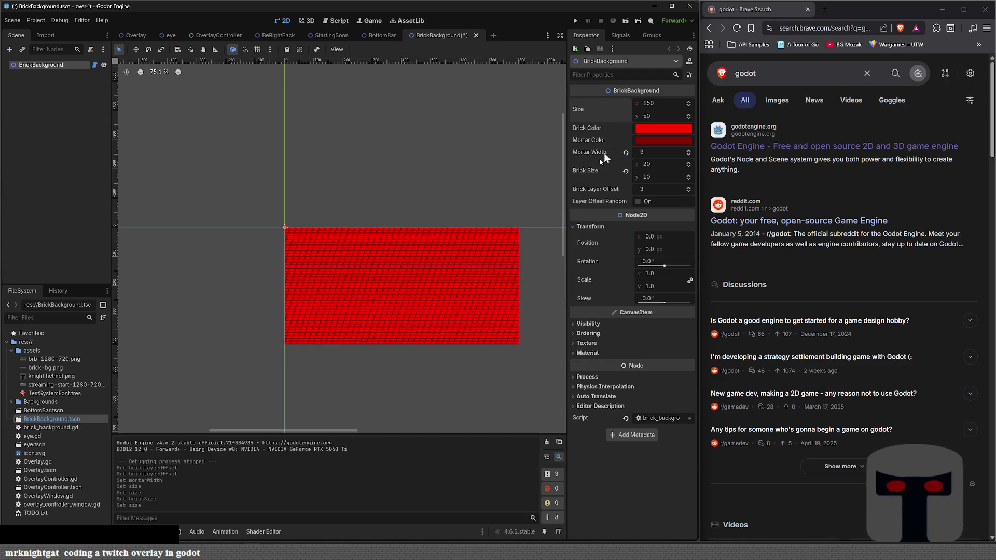
pyautogui.scroll(8, 357, 352)
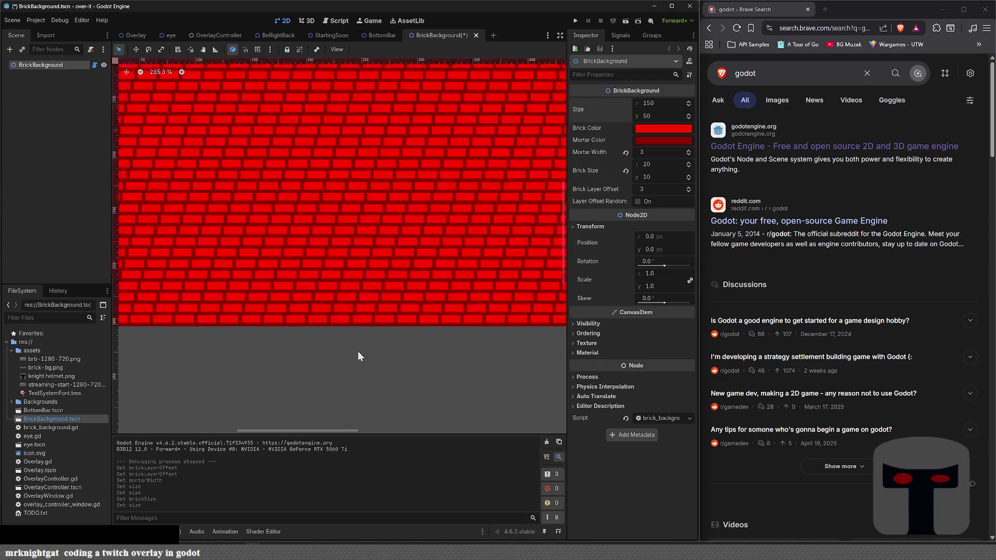
pyautogui.scroll(-7, 358, 332)
pyautogui.scroll(12, 267, 181)
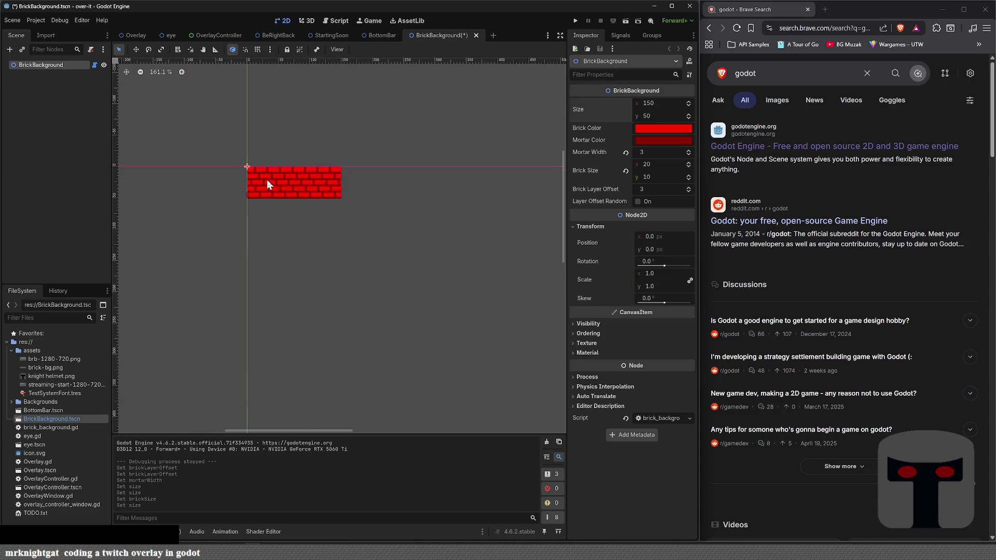
pyautogui.scroll(-4, 312, 240)
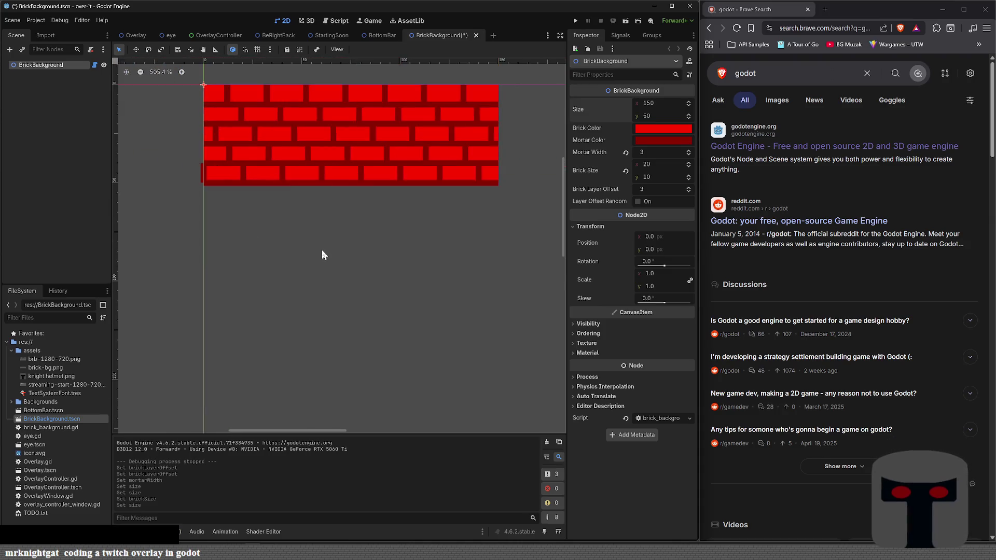
pyautogui.scroll(5, 391, 165)
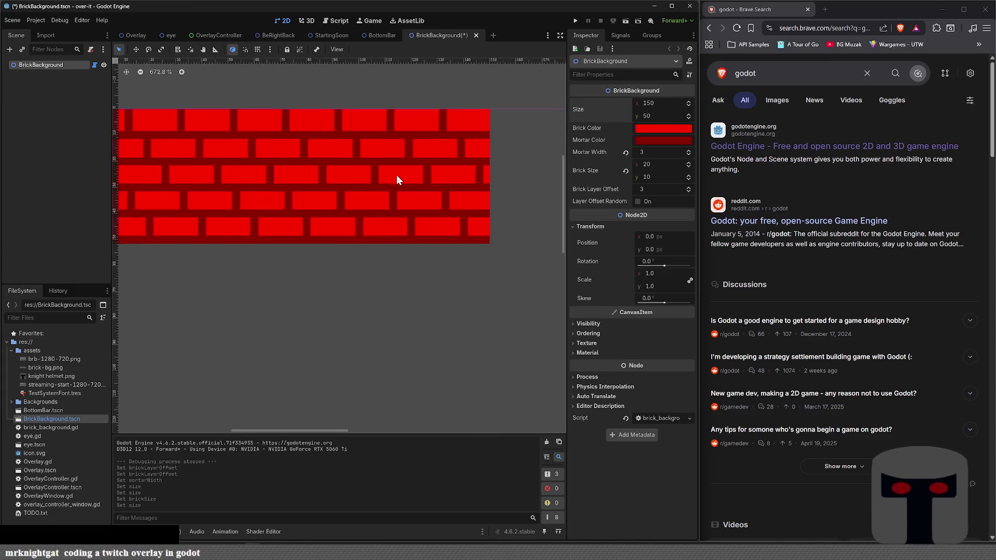
pyautogui.scroll(-2, 399, 190)
pyautogui.scroll(-2, 400, 188)
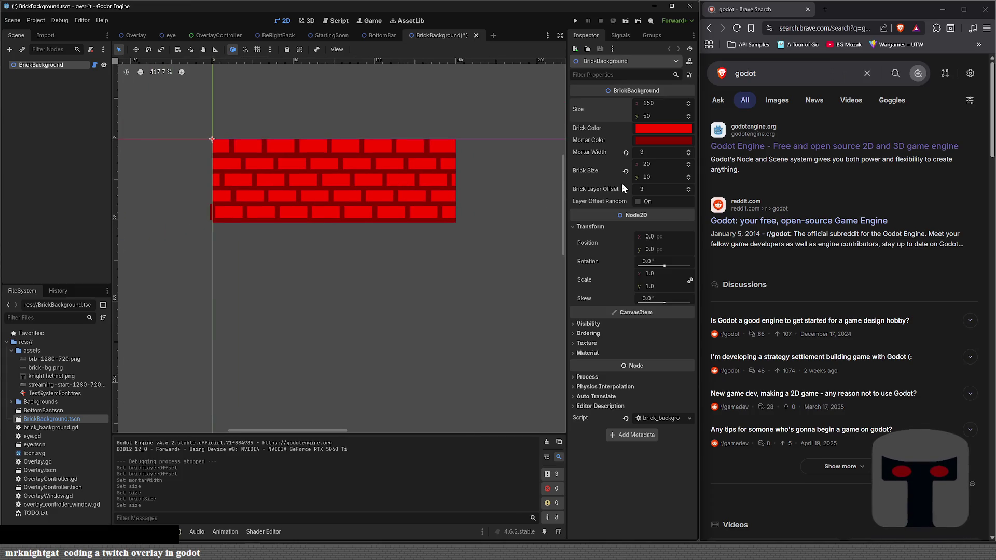
pyautogui.scroll(-20, 346, 215)
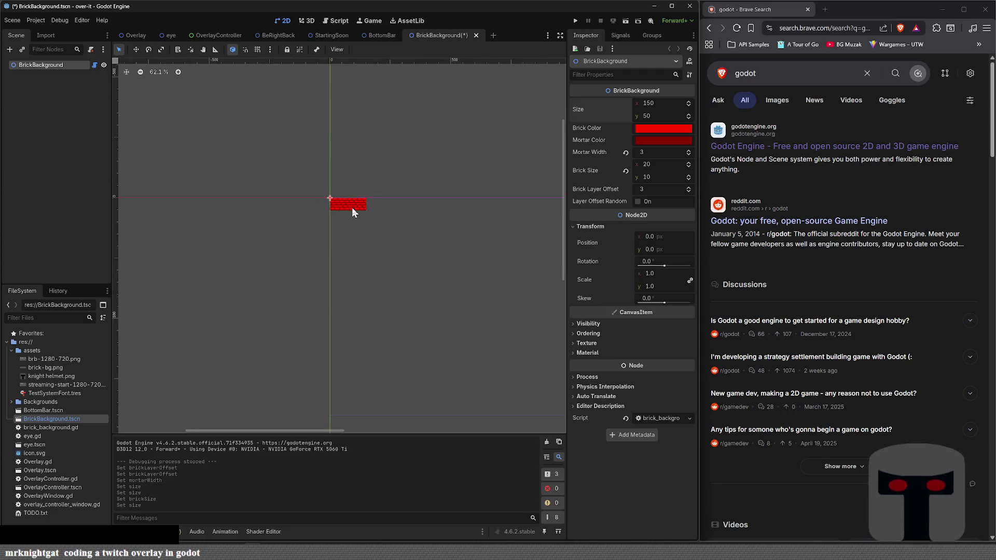
pyautogui.scroll(6, 393, 241)
pyautogui.scroll(5, 418, 205)
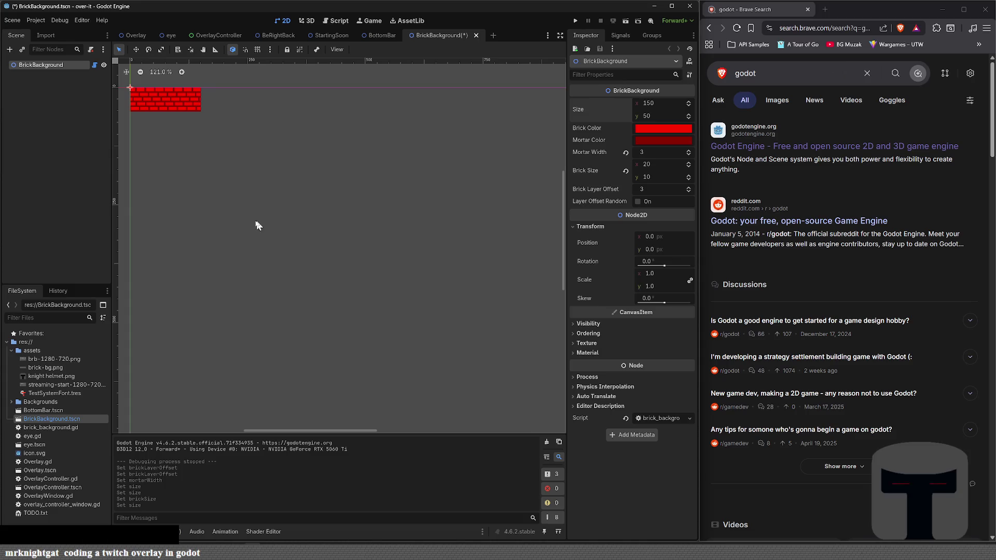
pyautogui.click(671, 128)
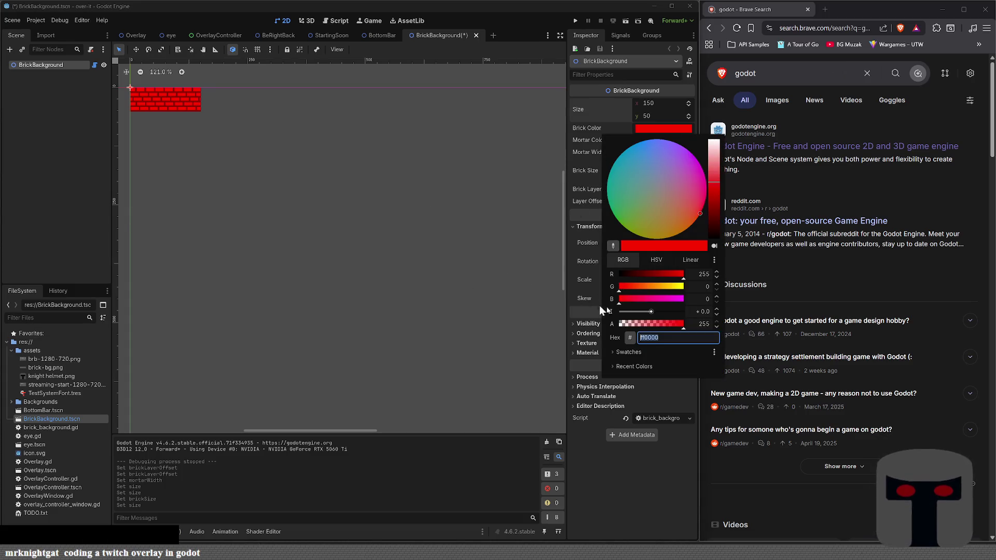
# Experiment with the brick colour's HSV sliders, lowering intensity and saturation.
pyautogui.click(659, 260)
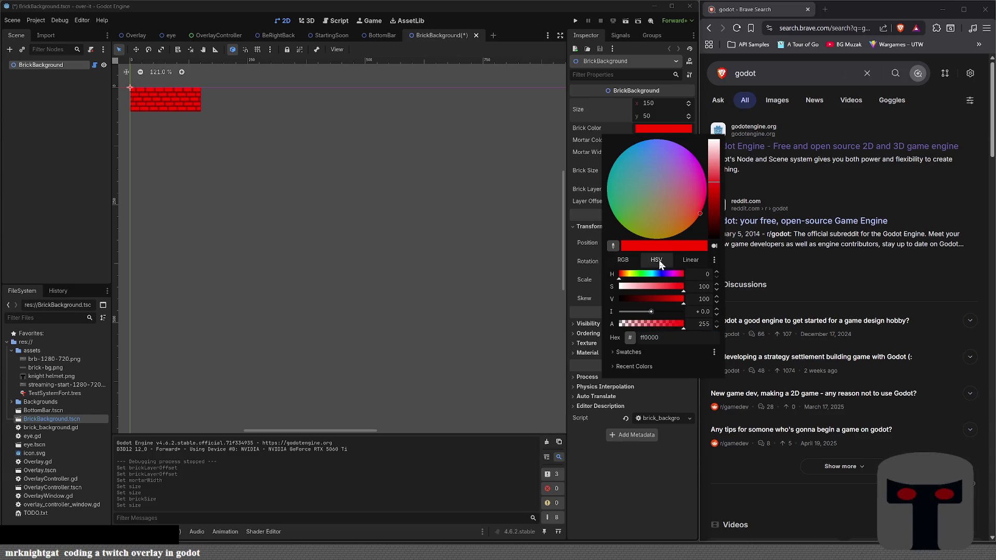
pyautogui.moveTo(652, 312)
pyautogui.mouseDown()
pyautogui.moveTo(633, 310)
pyautogui.moveTo(657, 311)
pyautogui.mouseUp()
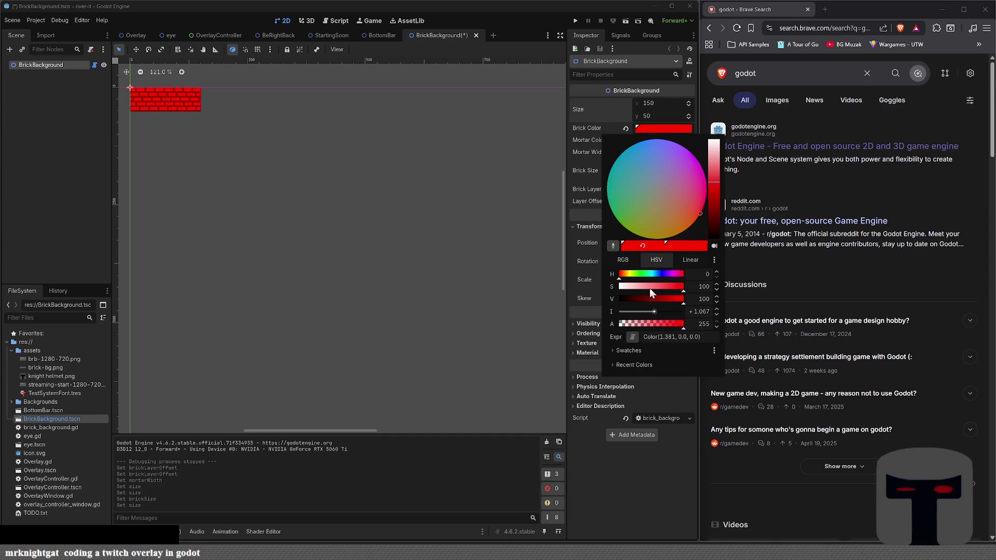
pyautogui.moveTo(673, 287)
pyautogui.mouseDown()
pyautogui.moveTo(651, 290)
pyautogui.moveTo(663, 272)
pyautogui.moveTo(599, 270)
pyautogui.moveTo(704, 277)
pyautogui.moveTo(599, 266)
pyautogui.moveTo(704, 278)
pyautogui.mouseUp()
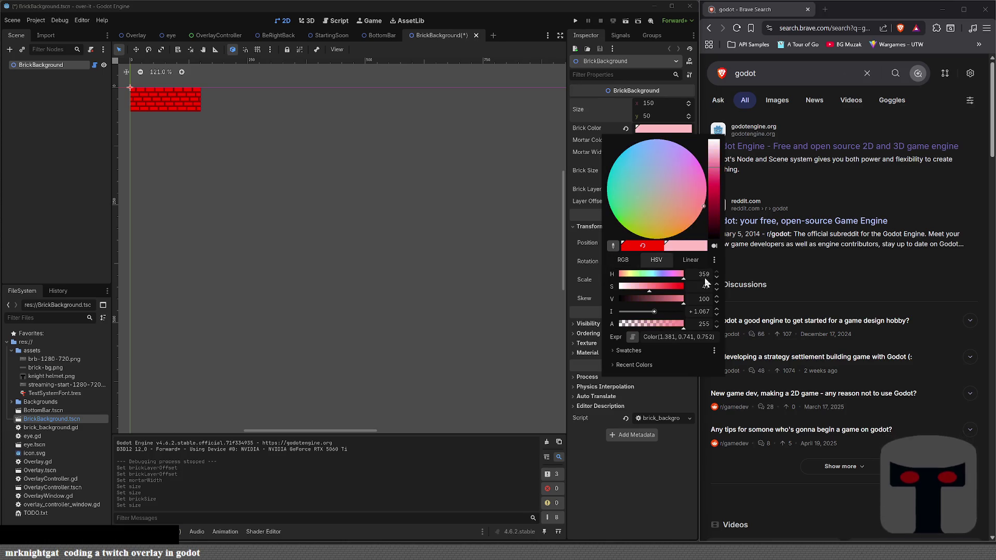
pyautogui.click(636, 258)
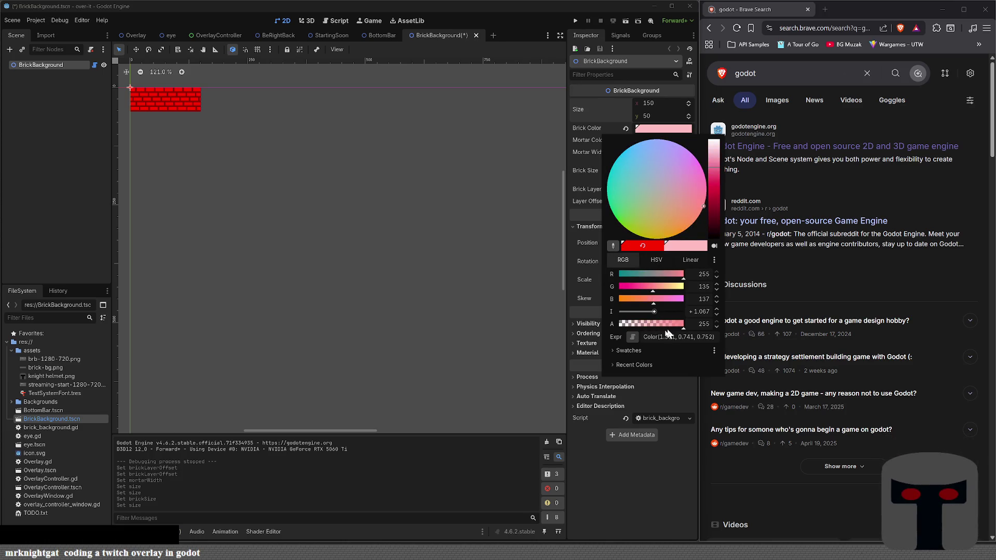
pyautogui.click(641, 365)
pyautogui.click(636, 351)
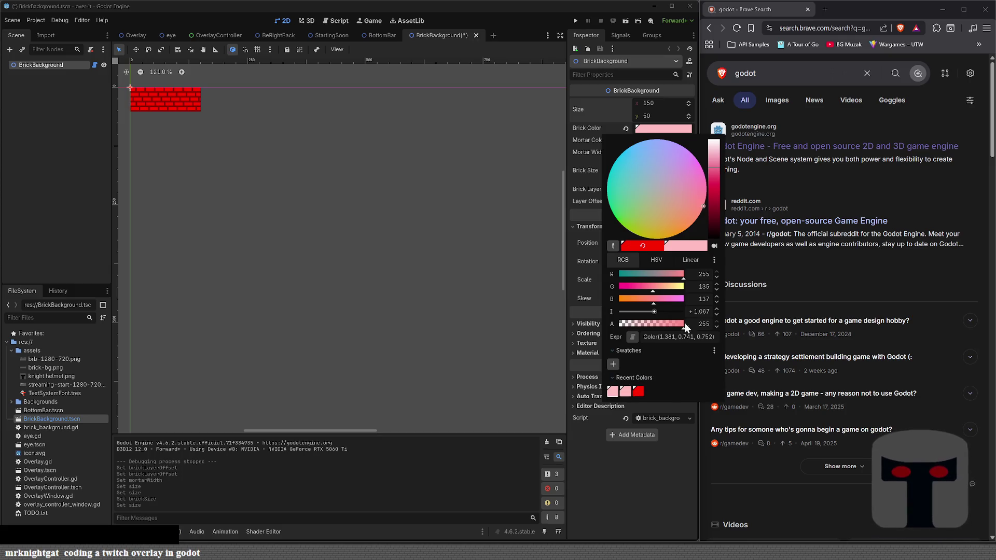
# Set the brick colour to white (255, 255, 255, intensity 1) and close the picker.
pyautogui.click(704, 274)
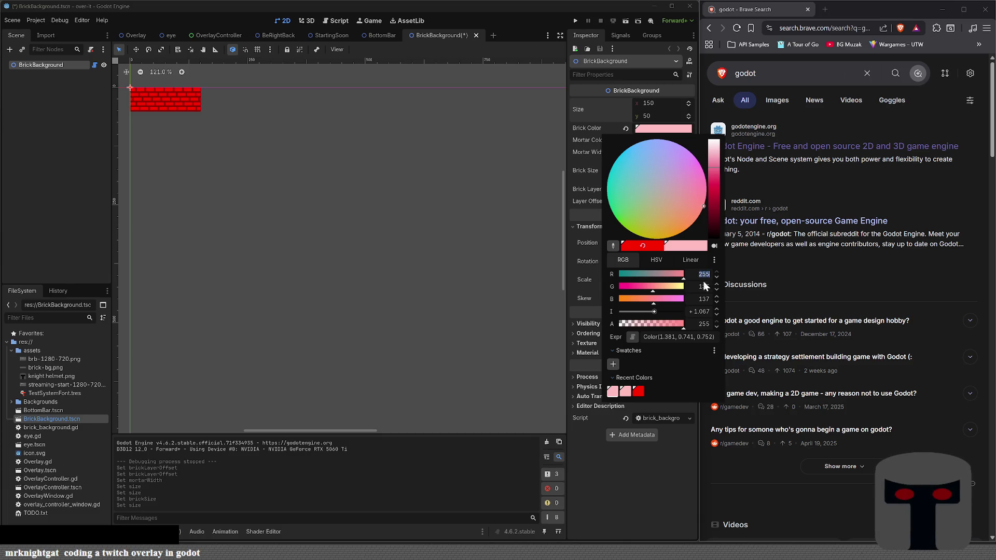
pyautogui.press('Tab')
pyautogui.write('255')
pyautogui.press('Tab')
pyautogui.write('255')
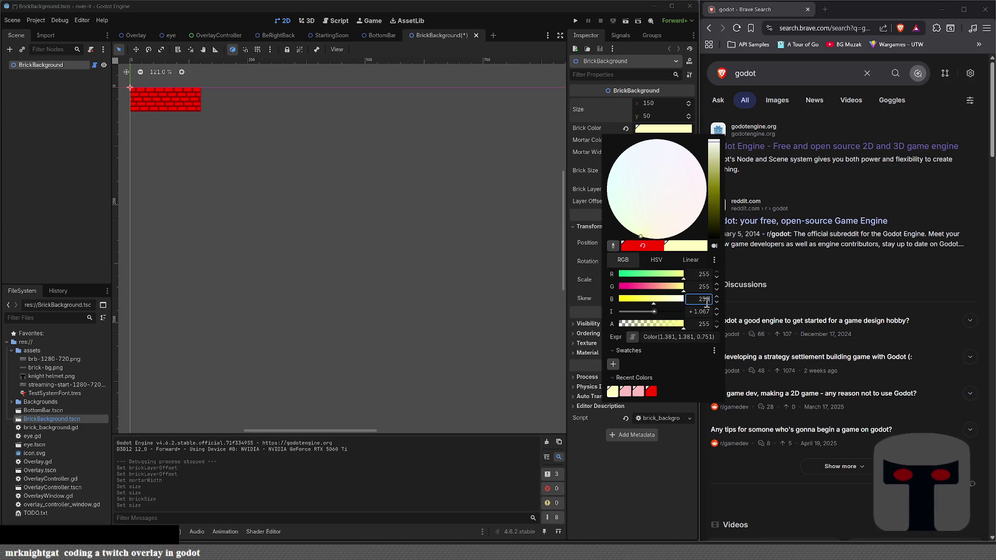
pyautogui.press('Tab')
pyautogui.write('1')
pyautogui.press('Tab')
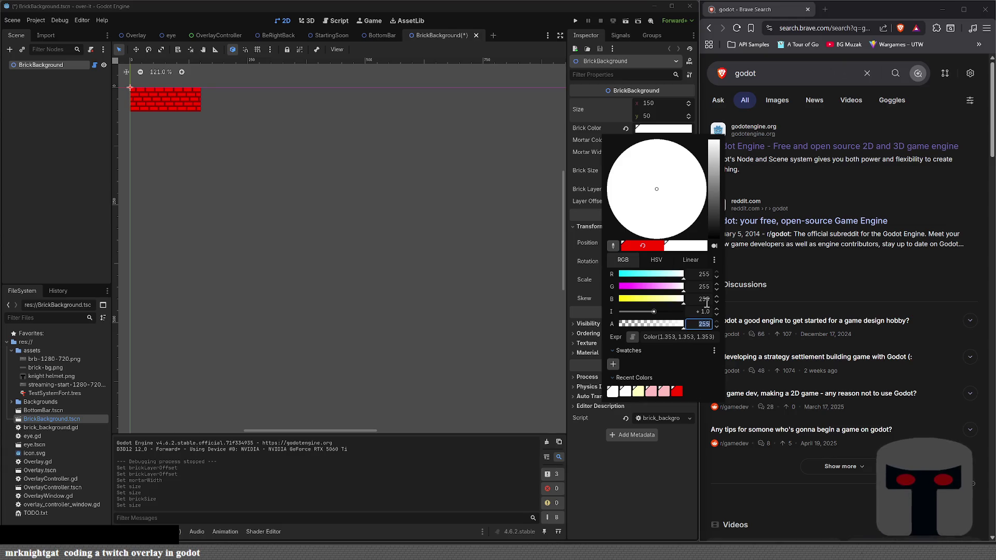
pyautogui.click(705, 310)
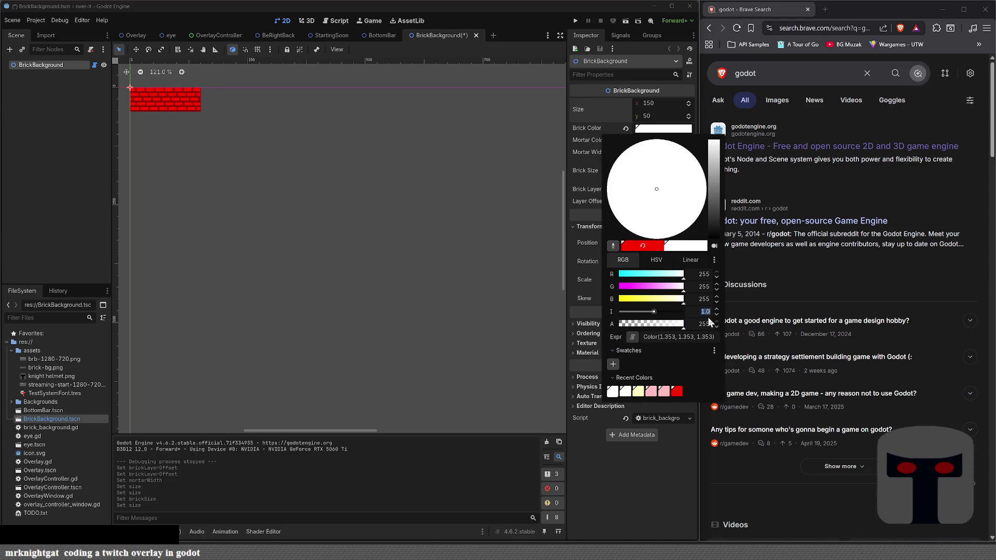
pyautogui.press('Escape')
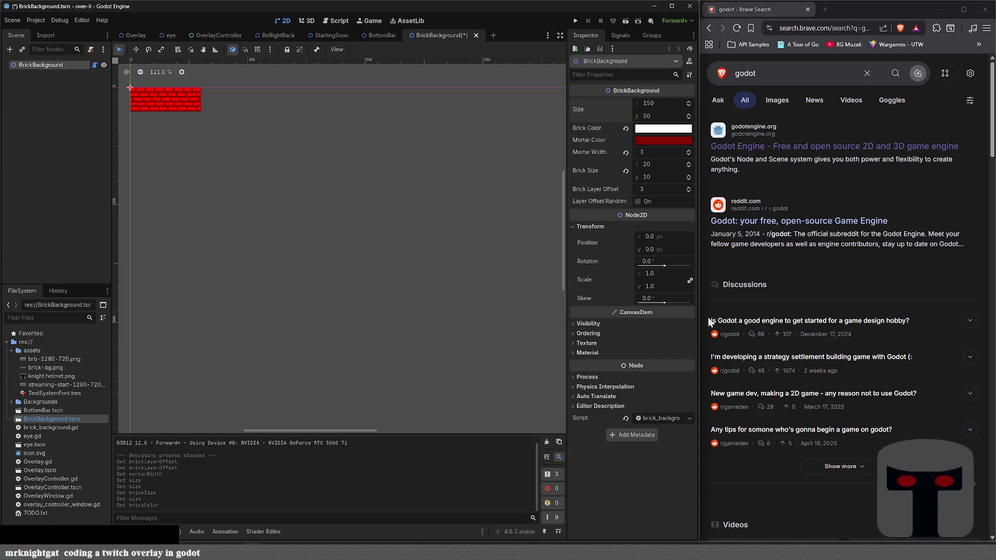
# Change the Brick Color hex to 555555 for medium grey bricks and close the picker.
pyautogui.click(655, 129)
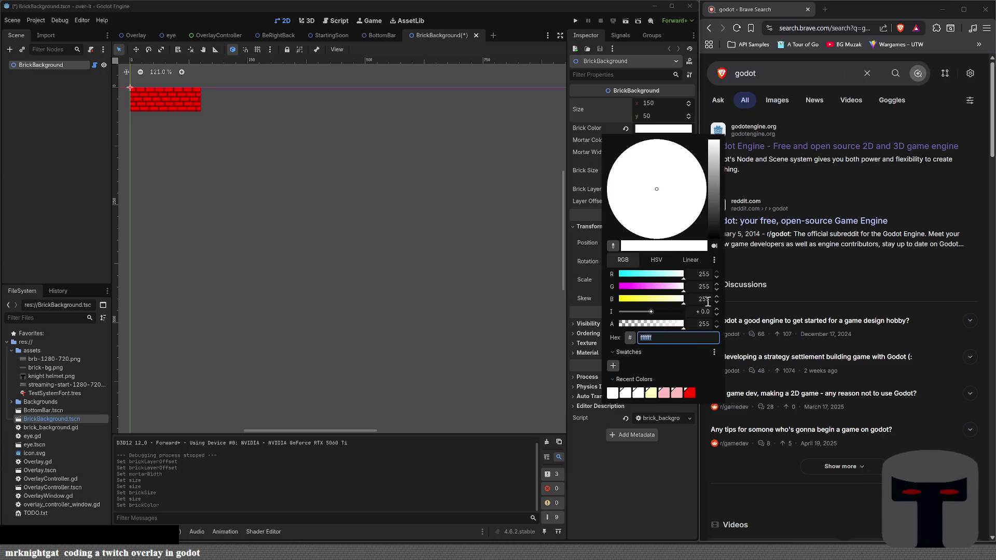
pyautogui.click(682, 356)
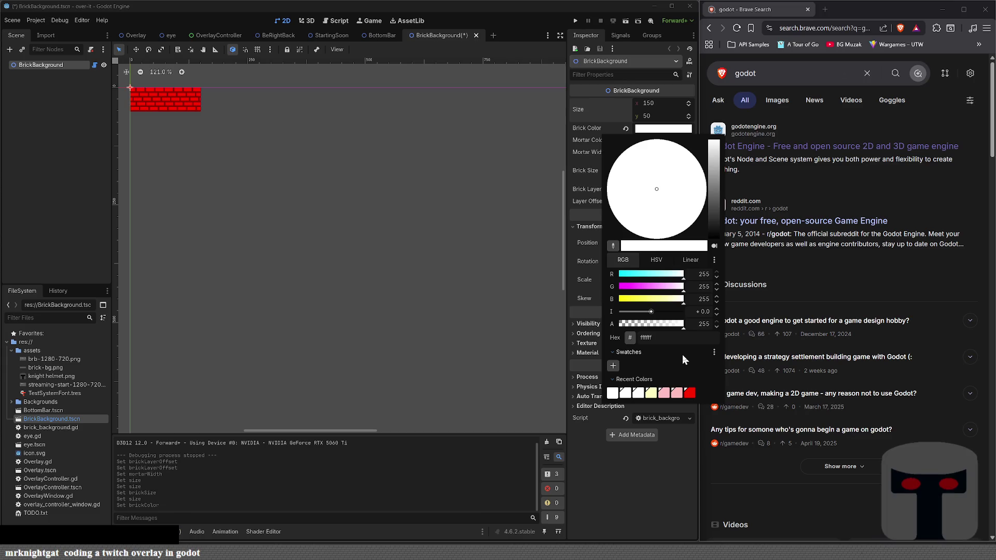
pyautogui.press('BackSpace')
pyautogui.press('BackSpace')
pyautogui.press('BackSpace')
pyautogui.write('555555')
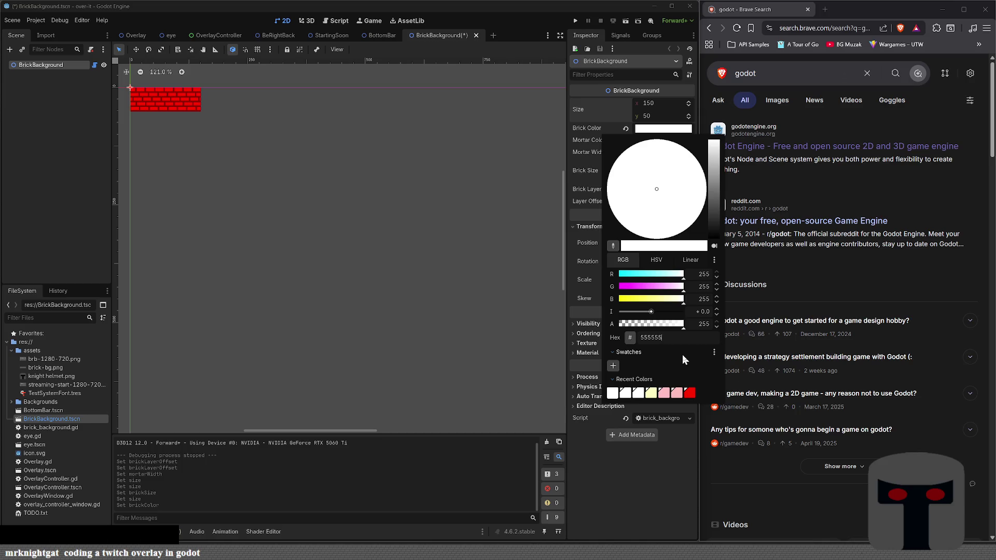
pyautogui.press('Tab')
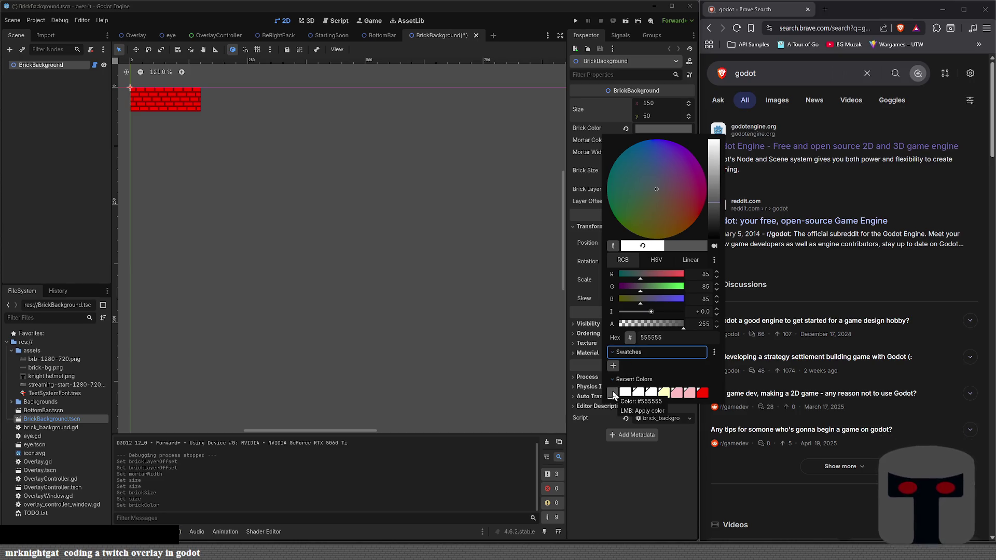
pyautogui.click(397, 223)
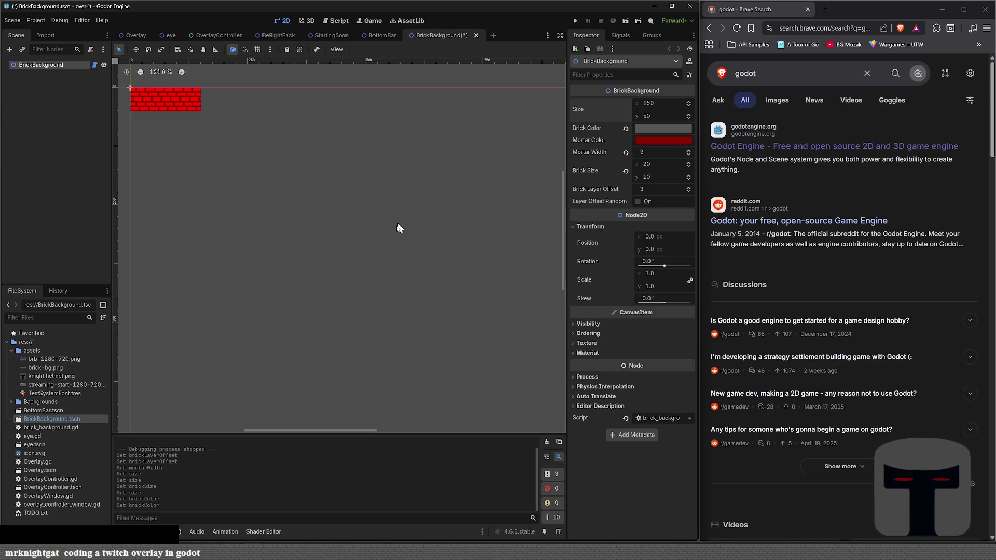
# Set Mortar Color to hex 555555, then darken it to 333333 with the V slider.
pyautogui.click(216, 37)
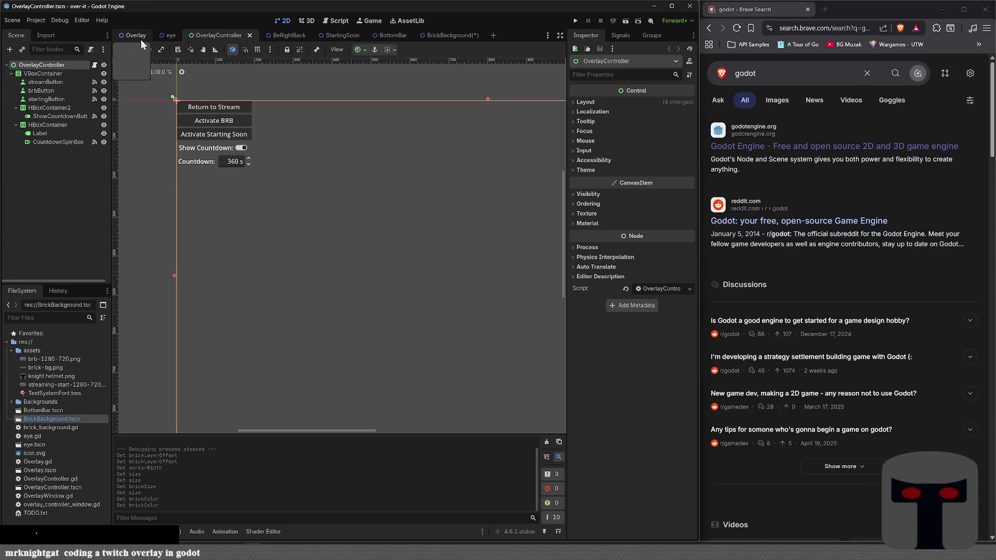
pyautogui.click(440, 35)
pyautogui.scroll(1, 178, 110)
pyautogui.click(653, 140)
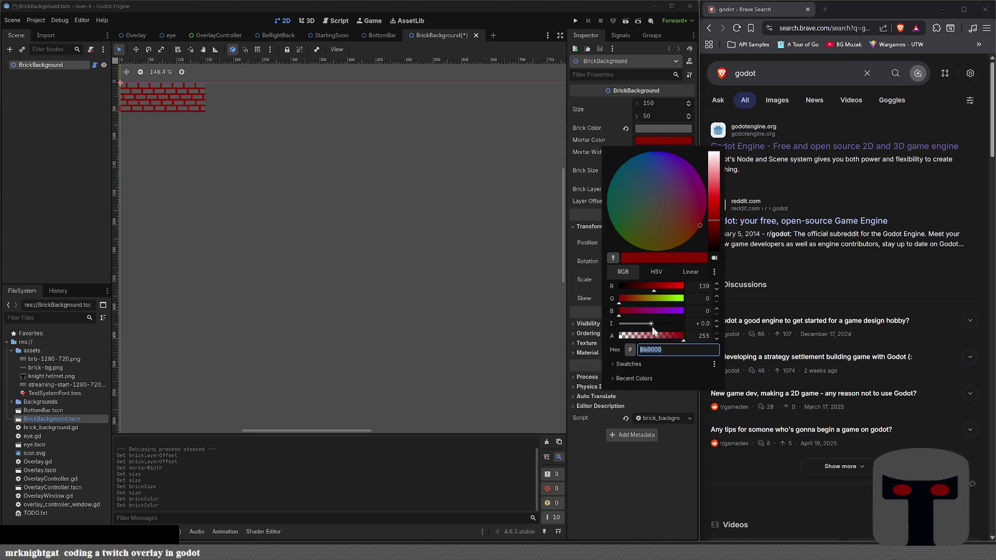
pyautogui.click(655, 272)
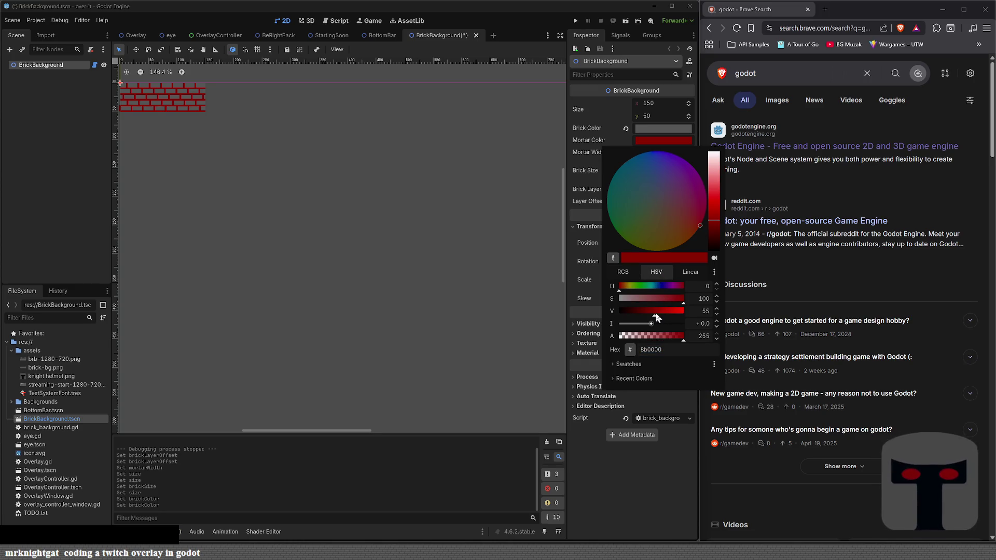
pyautogui.click(671, 349)
pyautogui.write('555555')
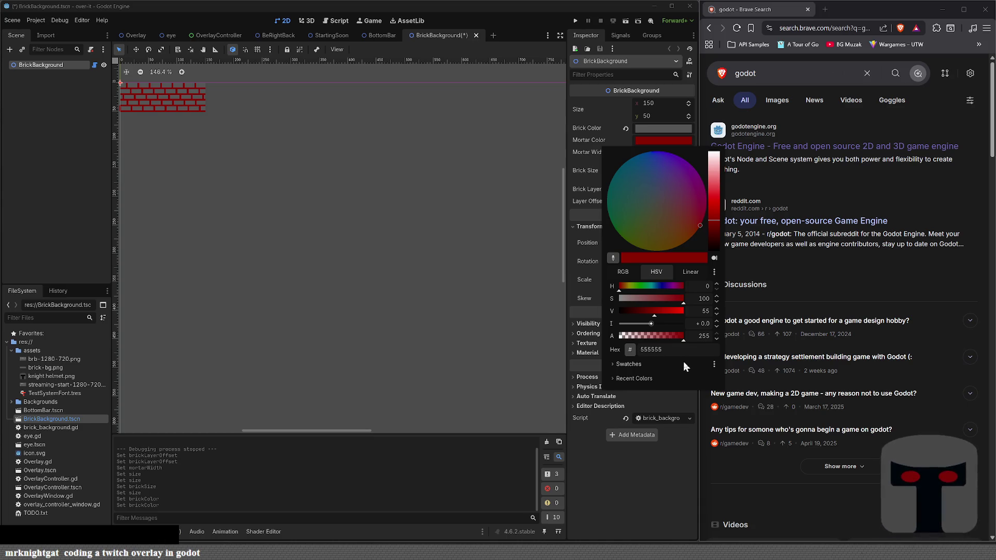
pyautogui.press('Tab')
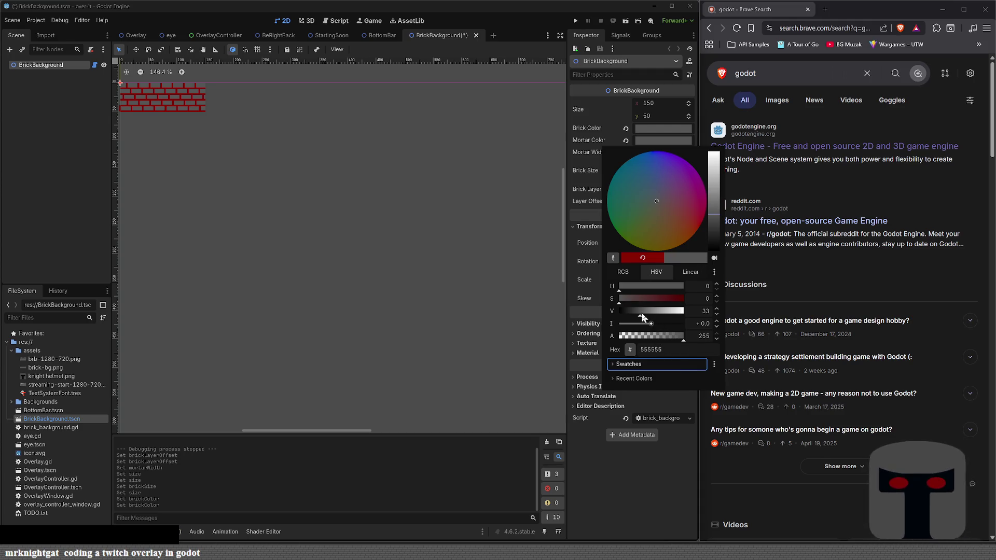
pyautogui.moveTo(641, 312); pyautogui.dragTo(632, 318)
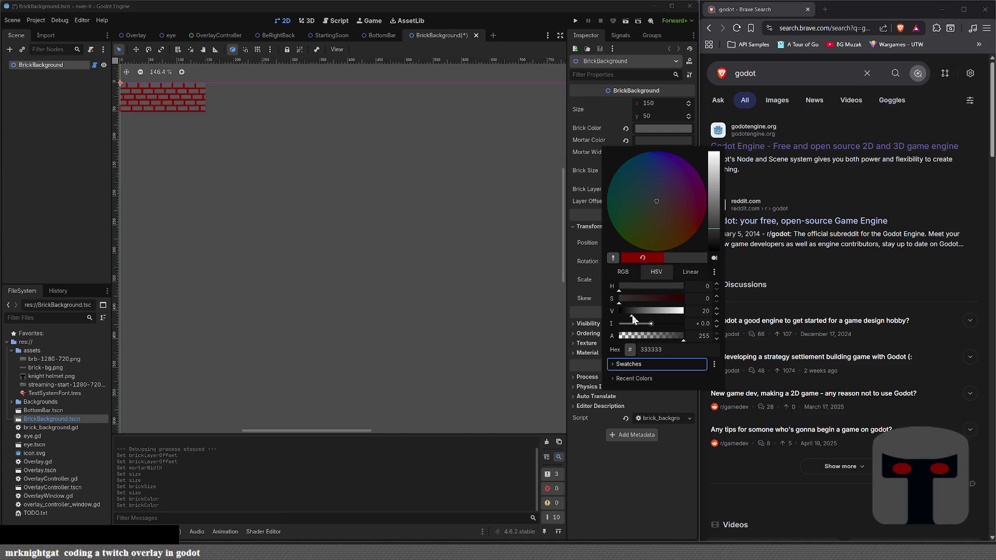
pyautogui.click(423, 303)
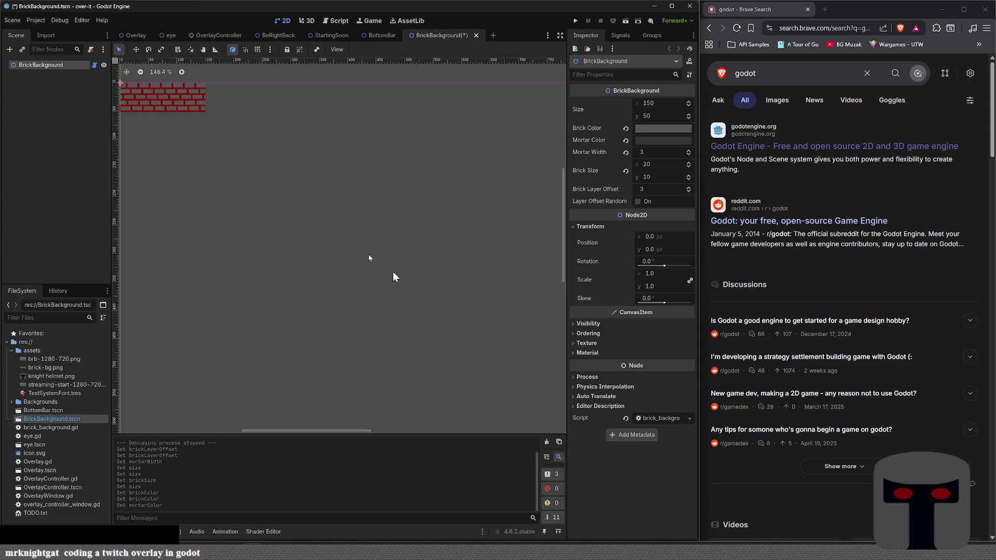
# Set the BrickBackground's Mortar Width to 2 in the Inspector.
pyautogui.scroll(-1, 238, 231)
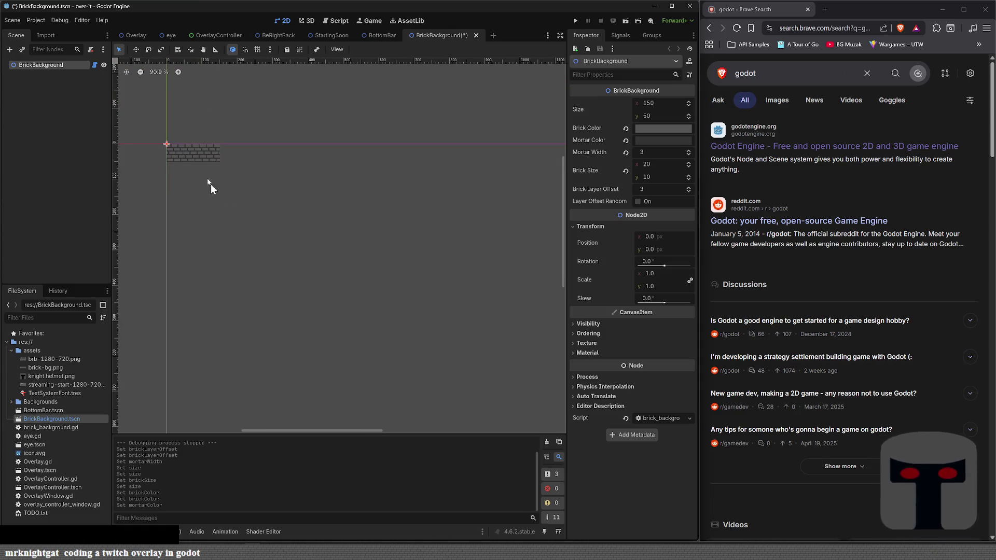
pyautogui.scroll(5, 178, 194)
pyautogui.scroll(-1, 254, 170)
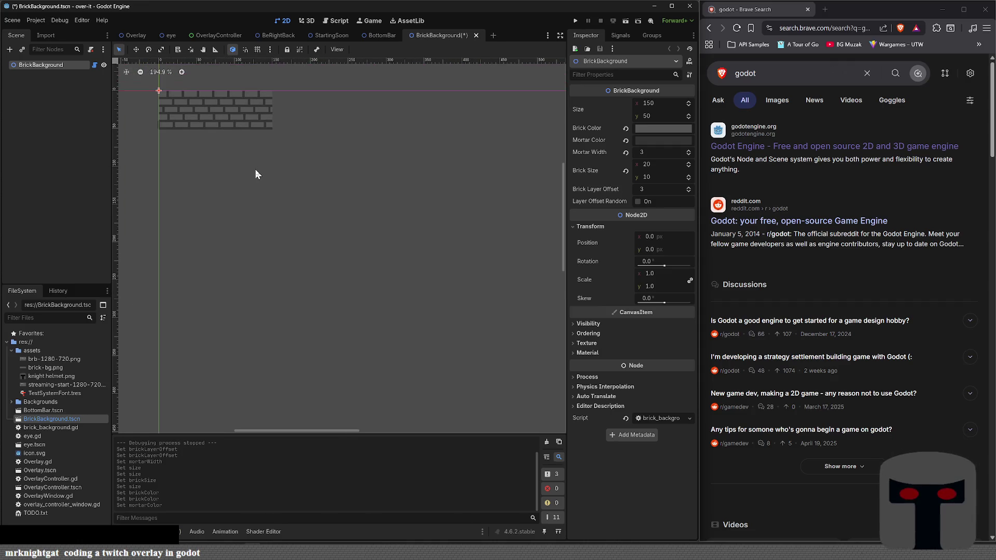
pyautogui.click(654, 189)
pyautogui.click(655, 153)
pyautogui.press('Return')
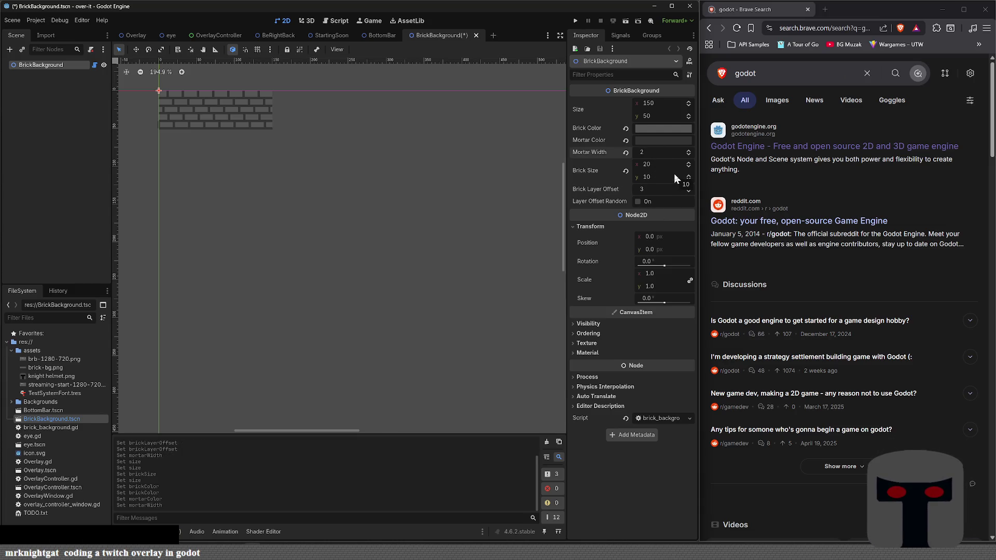
# Zoom and pan the 2D view to inspect the thinner mortar between the grey bricks.
pyautogui.scroll(-11, 278, 201)
pyautogui.scroll(15, 278, 206)
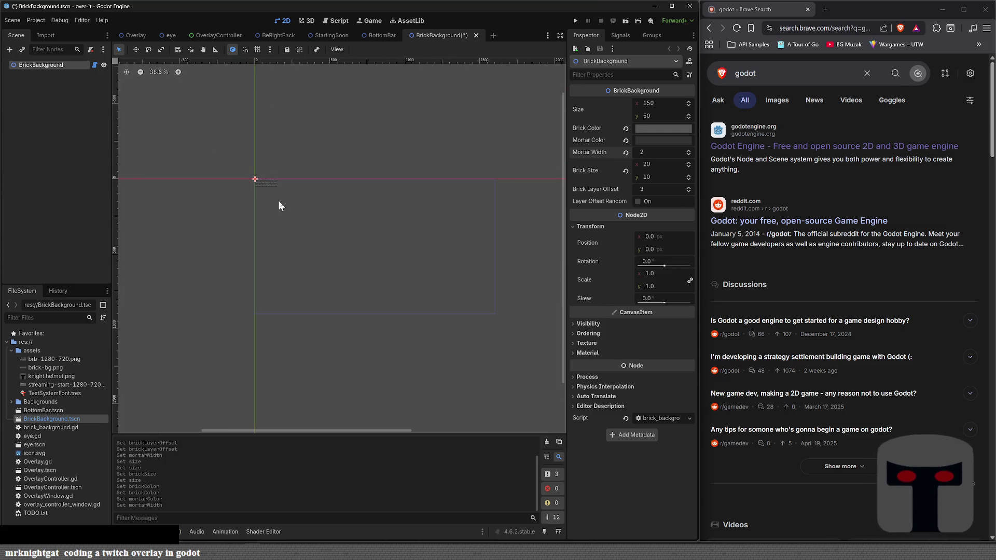
pyautogui.scroll(-8, 250, 187)
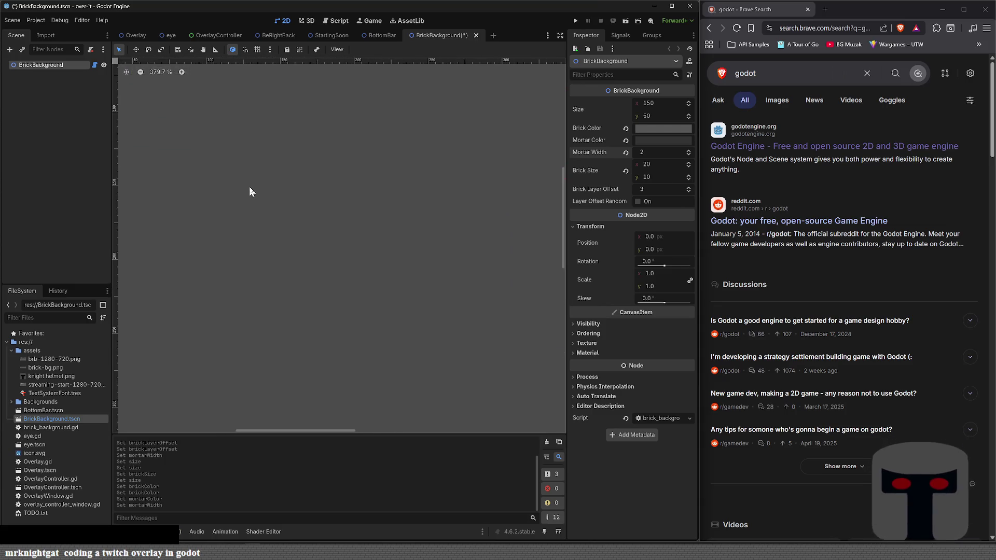
pyautogui.scroll(3, 253, 191)
pyautogui.moveTo(204, 144)
pyautogui.mouseDown()
pyautogui.moveTo(280, 234)
pyautogui.moveTo(232, 175)
pyautogui.mouseUp()
pyautogui.scroll(-1, 206, 145)
pyautogui.moveTo(233, 165); pyautogui.dragTo(353, 282)
pyautogui.scroll(15, 374, 273)
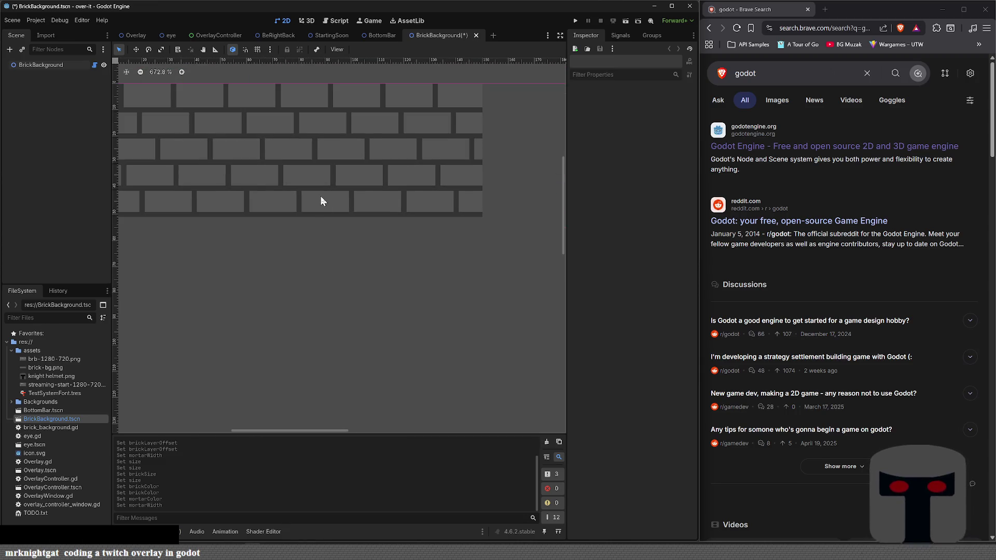
pyautogui.scroll(-7, 320, 196)
pyautogui.scroll(-4, 482, 119)
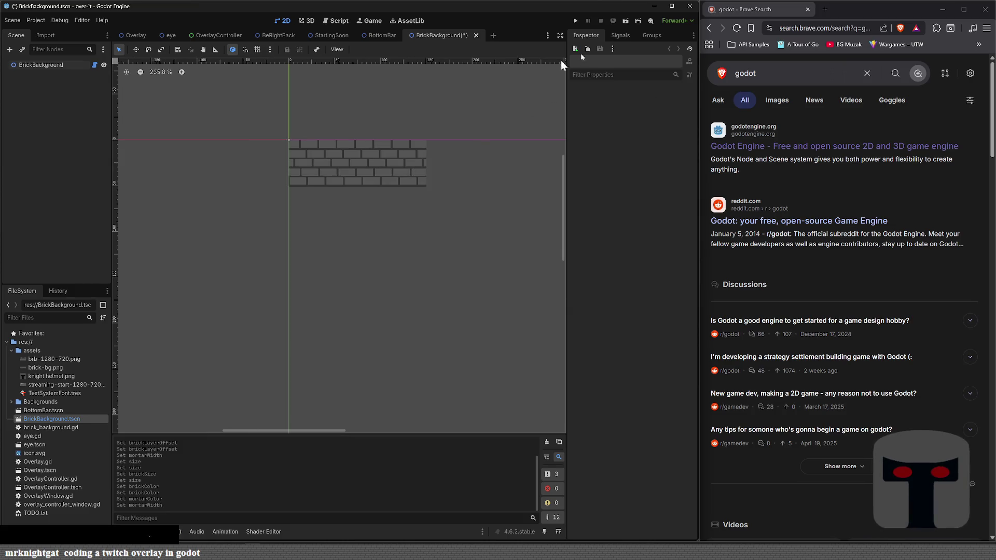
# Set BrickBackground's Size to 300 by 100 in the Inspector.
pyautogui.click(52, 65)
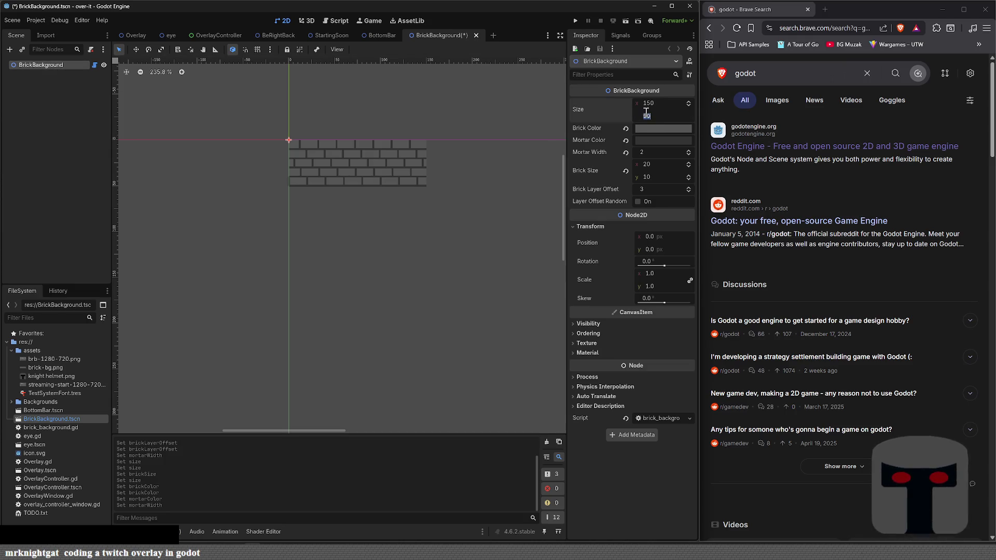
pyautogui.click(655, 106)
pyautogui.write('300')
pyautogui.press('Tab')
pyautogui.write('11')
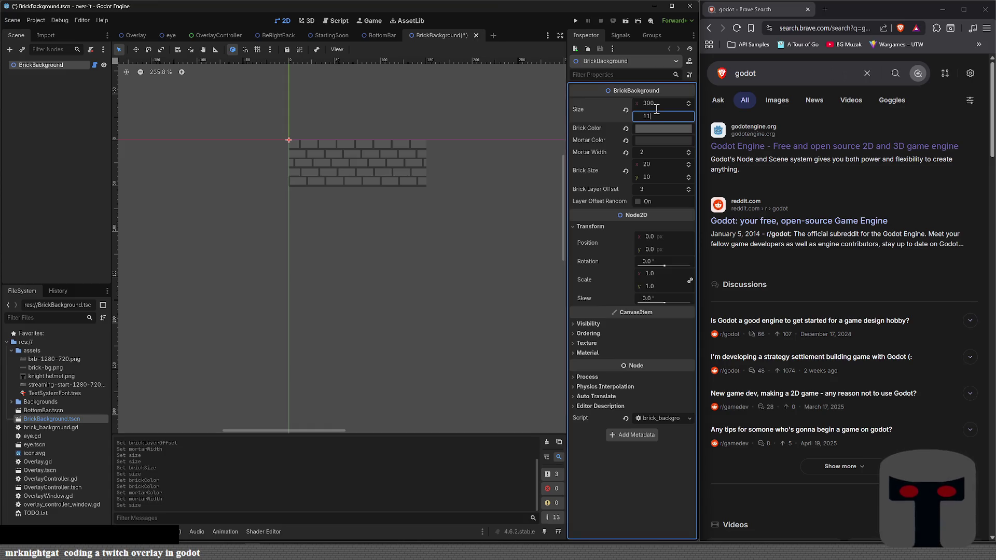
pyautogui.press('BackSpace')
pyautogui.press('BackSpace')
pyautogui.write('100')
pyautogui.press('Return')
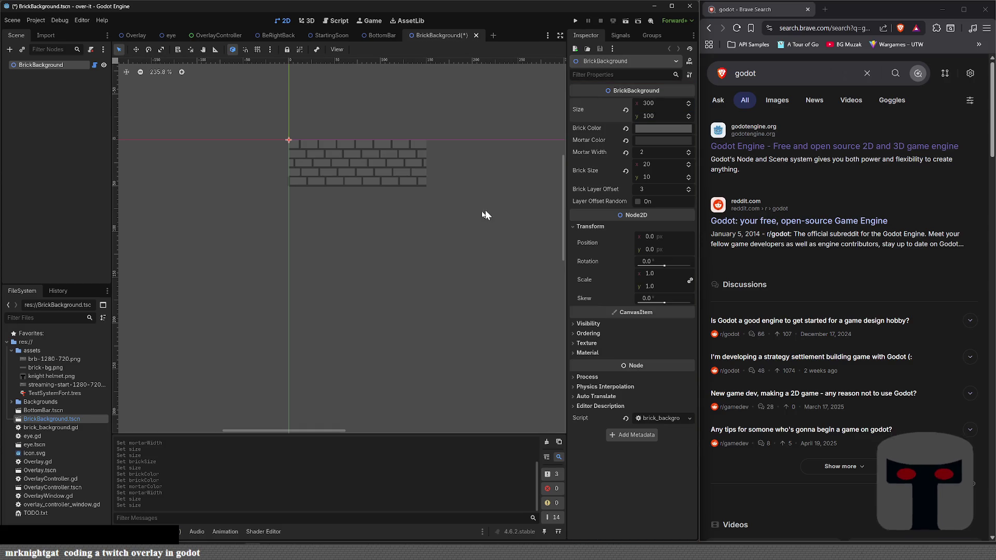
# Zoom and pan the viewport across the enlarged wall to its top-left corner.
pyautogui.scroll(-5, 437, 229)
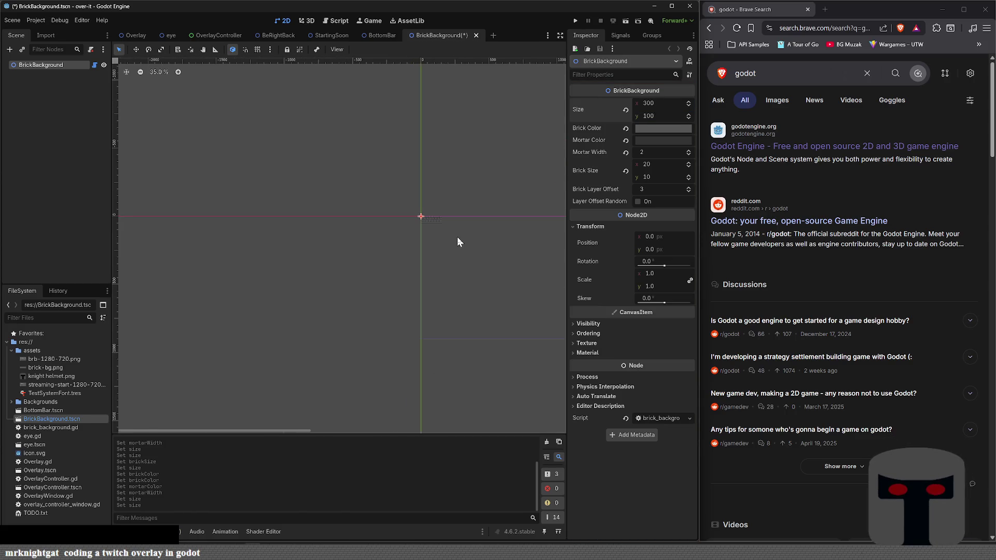
pyautogui.scroll(4, 470, 269)
pyautogui.moveTo(403, 177); pyautogui.dragTo(431, 356)
pyautogui.scroll(17, 496, 334)
pyautogui.scroll(-10, 379, 313)
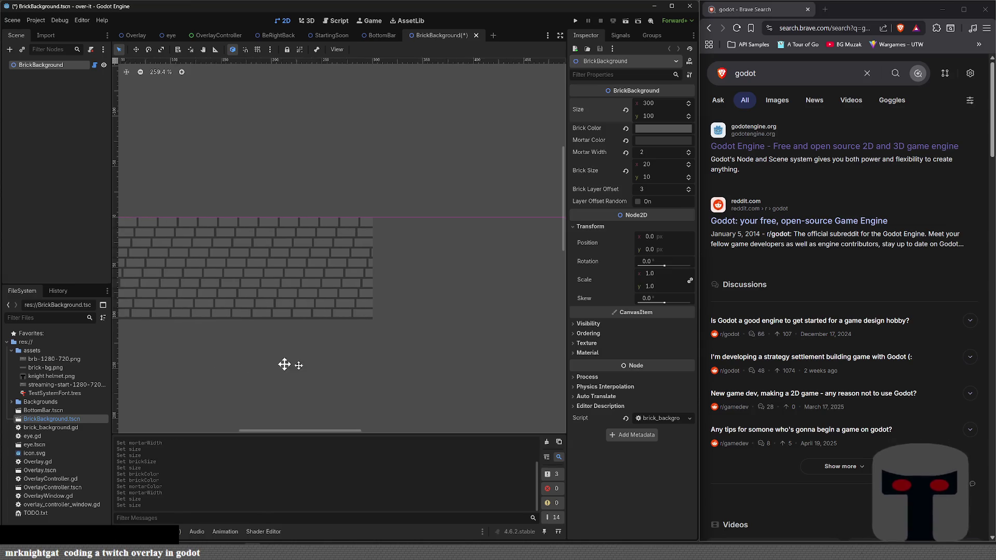
pyautogui.moveTo(285, 360); pyautogui.dragTo(400, 351)
pyautogui.scroll(10, 400, 351)
pyautogui.moveTo(260, 304)
pyautogui.mouseDown()
pyautogui.moveTo(549, 318)
pyautogui.moveTo(374, 373)
pyautogui.moveTo(413, 378)
pyautogui.moveTo(298, 378)
pyautogui.moveTo(422, 344)
pyautogui.moveTo(312, 356)
pyautogui.moveTo(218, 347)
pyautogui.moveTo(211, 380)
pyautogui.moveTo(200, 372)
pyautogui.mouseUp()
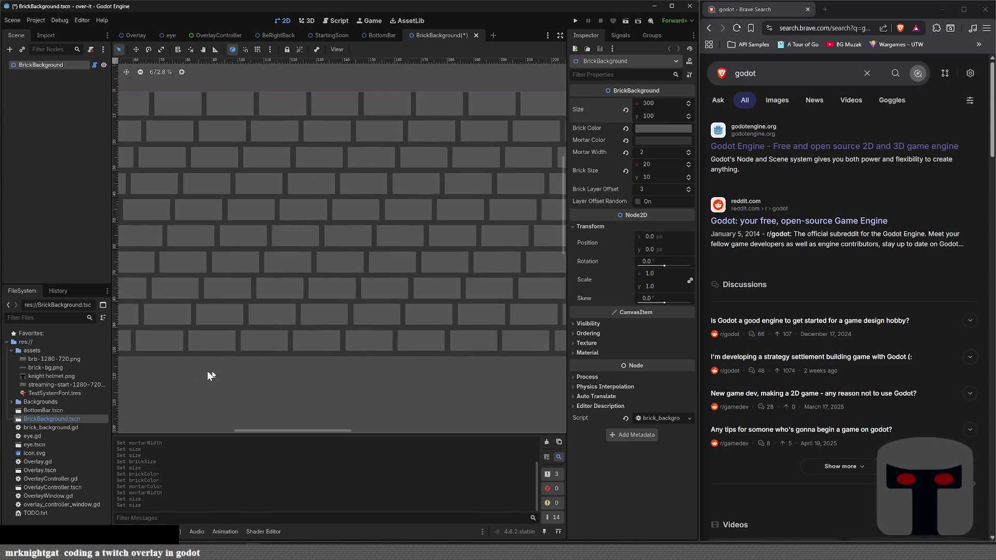
pyautogui.click(653, 190)
pyautogui.write('5')
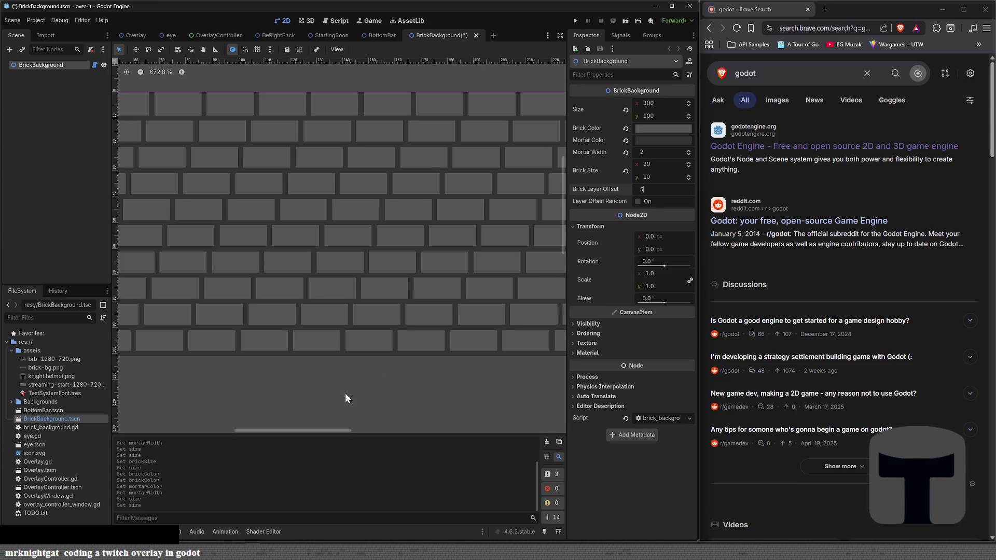
pyautogui.press('Return')
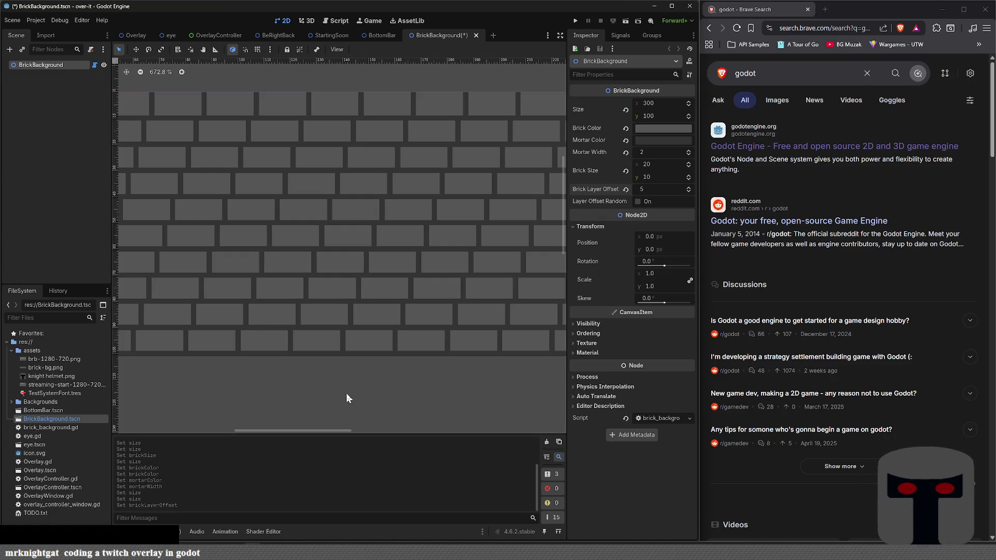
pyautogui.moveTo(329, 378)
pyautogui.mouseDown()
pyautogui.moveTo(460, 345)
pyautogui.moveTo(511, 149)
pyautogui.moveTo(468, 127)
pyautogui.moveTo(236, 394)
pyautogui.mouseUp()
pyautogui.scroll(-6, 415, 164)
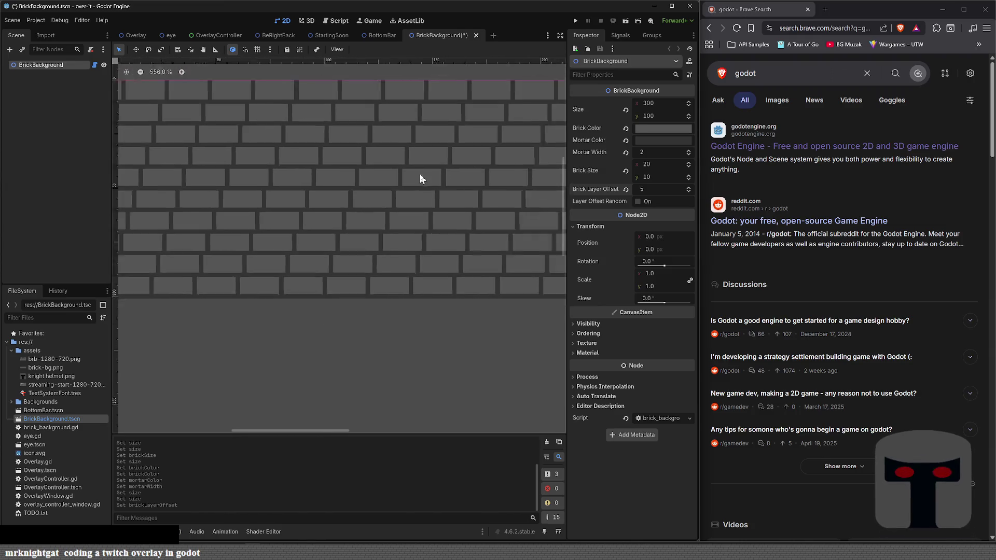
pyautogui.scroll(-1, 415, 164)
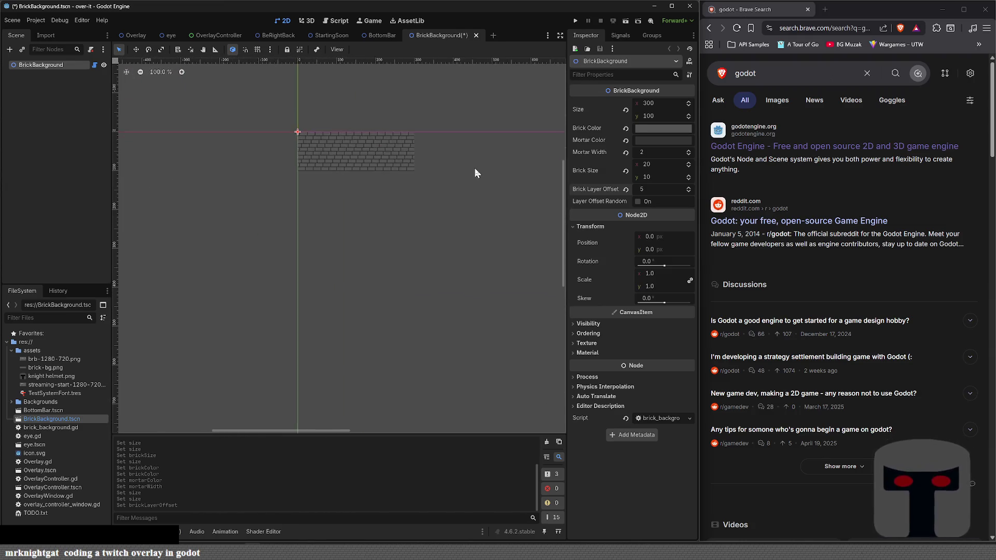
pyautogui.click(625, 108)
pyautogui.scroll(-10, 308, 189)
pyautogui.scroll(14, 324, 187)
pyautogui.moveTo(291, 258); pyautogui.dragTo(355, 304)
pyautogui.scroll(2, 355, 304)
pyautogui.scroll(4, 323, 262)
pyautogui.moveTo(242, 282); pyautogui.dragTo(378, 318)
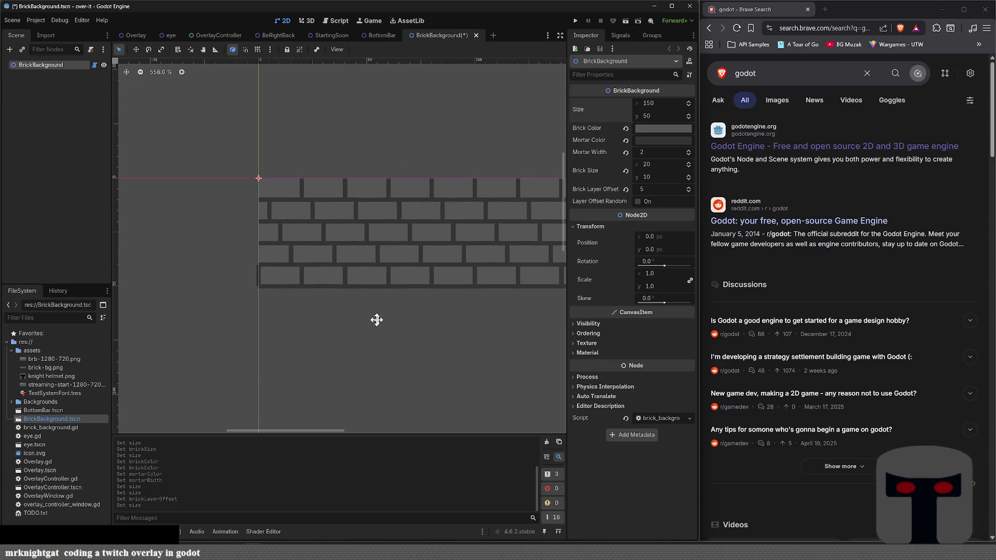
pyautogui.scroll(2, 391, 320)
pyautogui.scroll(2, 391, 314)
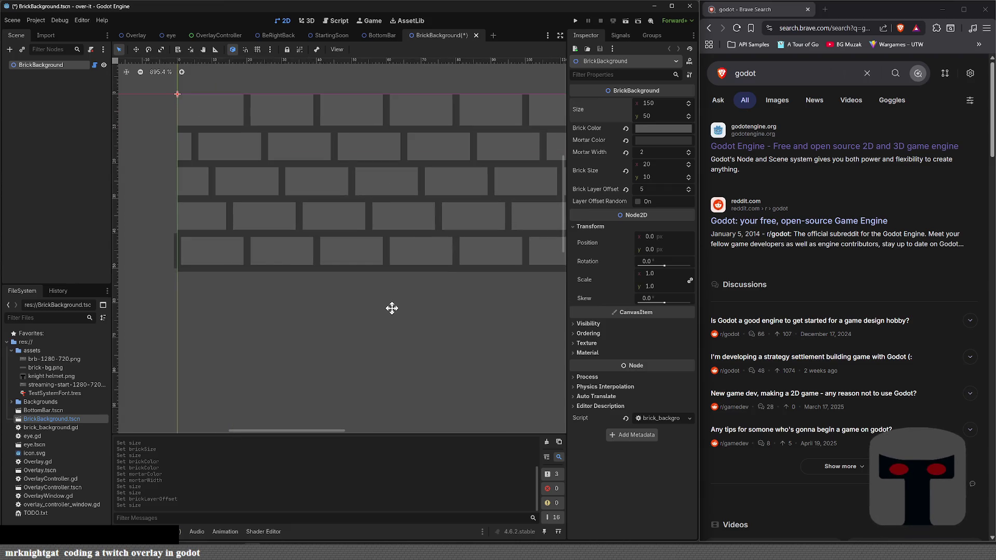
pyautogui.scroll(-2, 391, 308)
pyautogui.scroll(-1, 395, 306)
pyautogui.scroll(-1, 445, 298)
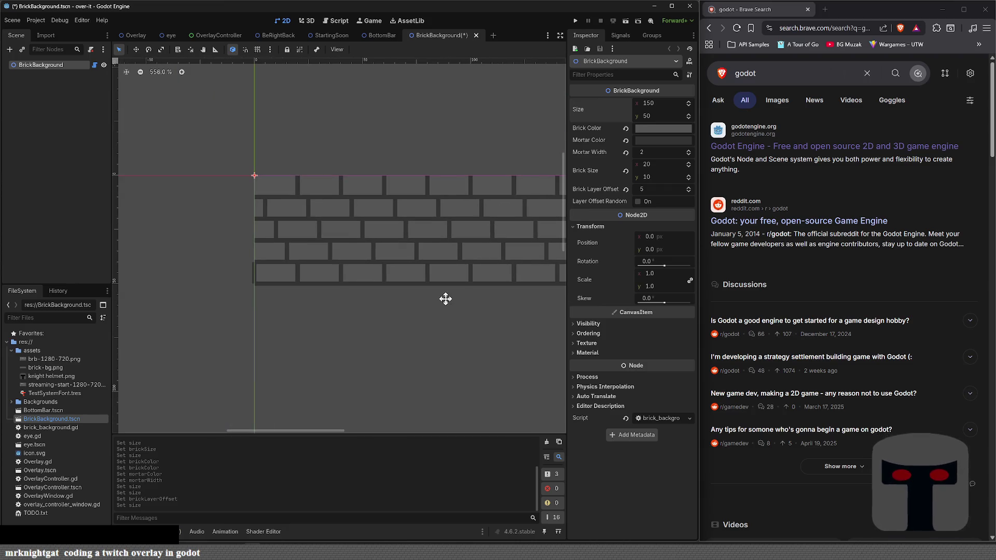
pyautogui.scroll(1, 446, 299)
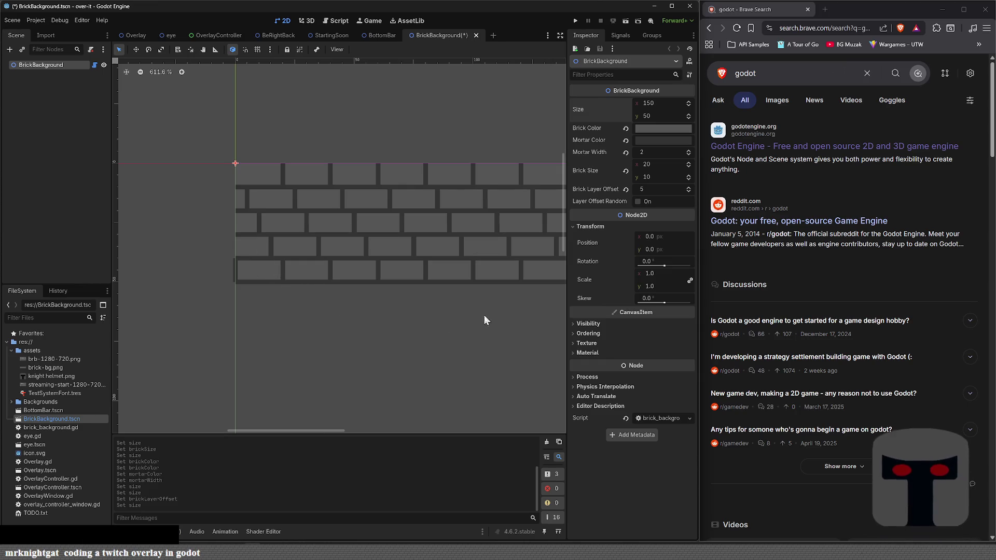
pyautogui.scroll(-7, 484, 316)
pyautogui.scroll(-1, 518, 343)
pyautogui.scroll(1, 518, 341)
pyautogui.click(461, 338)
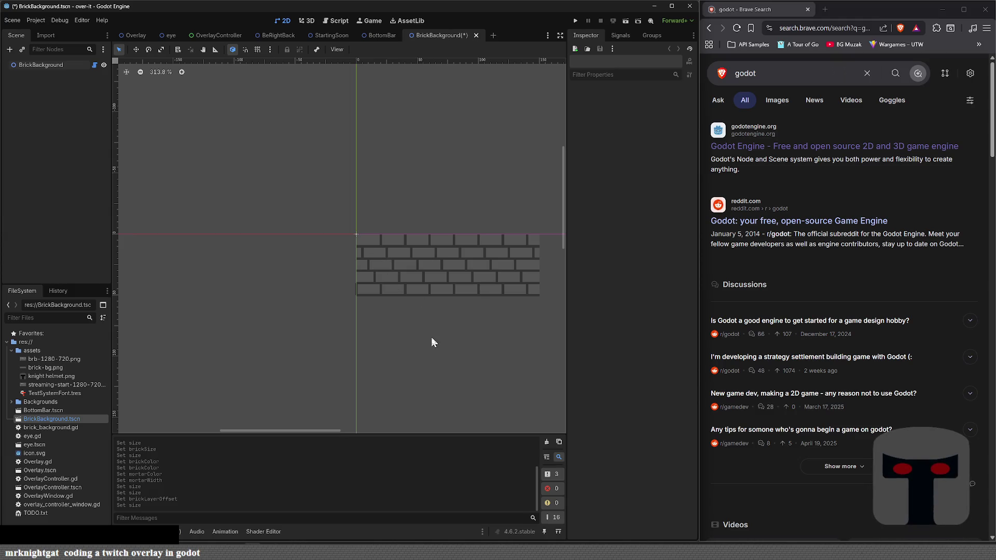
pyautogui.click(51, 63)
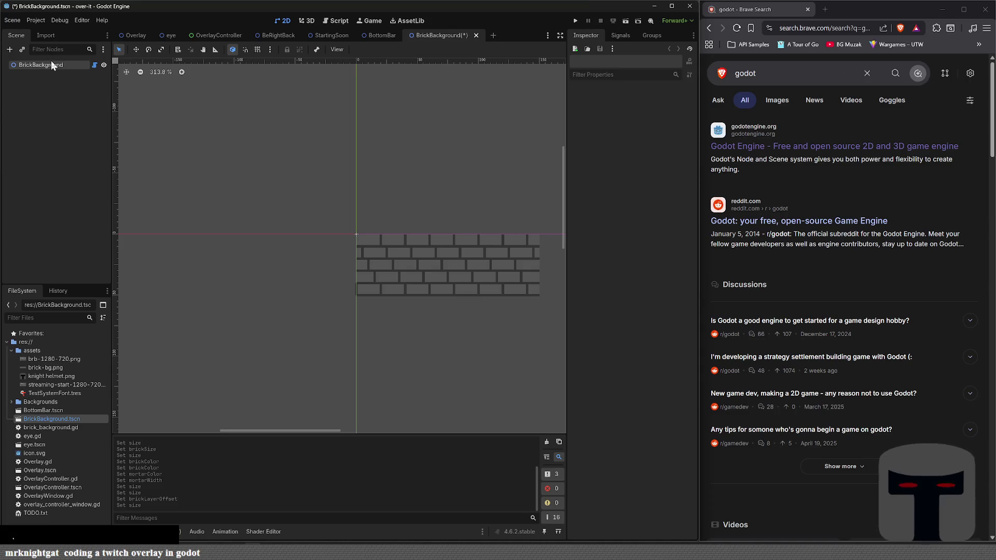
# Focus BrickBackground's Size y field and scroll the viewport over its 150 by 50 brick rows.
pyautogui.click(650, 115)
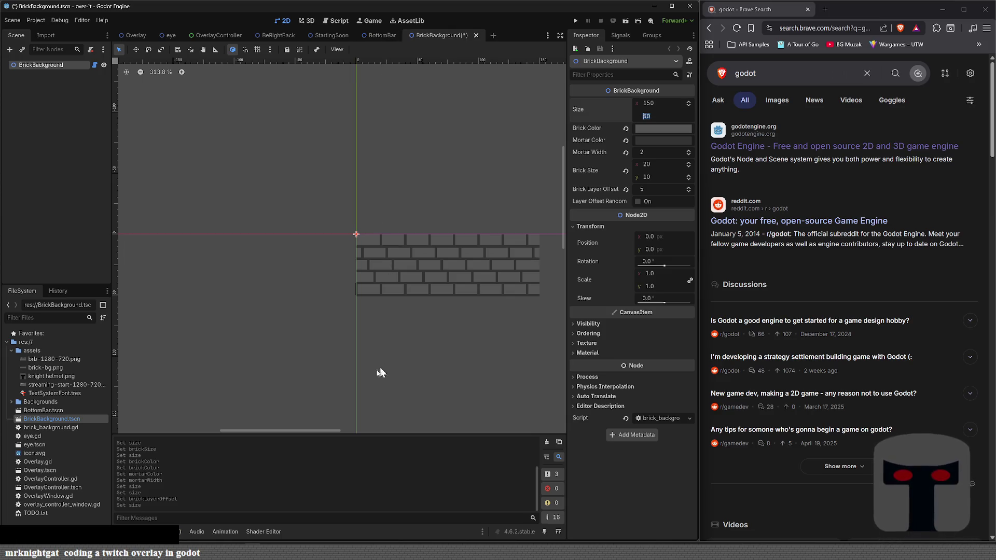
pyautogui.hscroll(5, 306, 422)
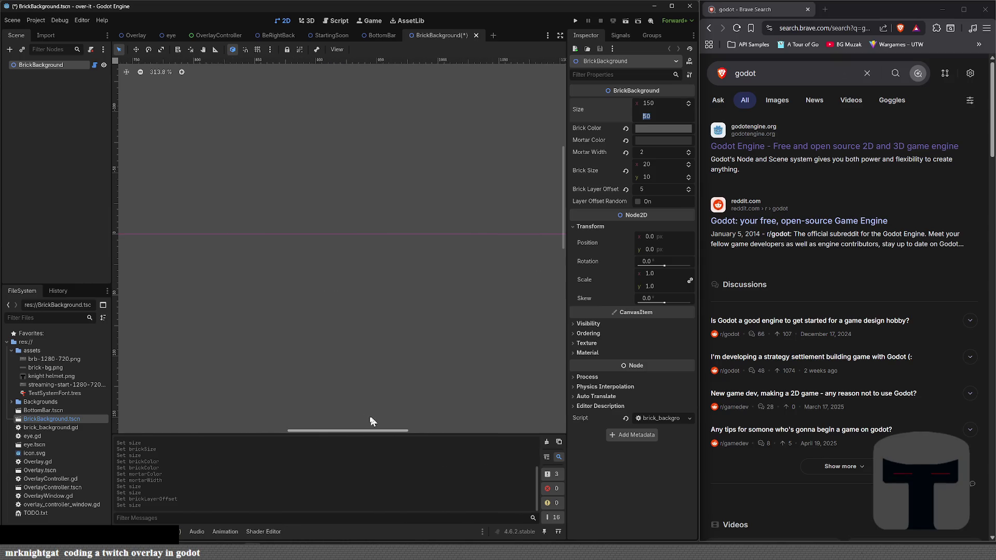
pyautogui.hscroll(-5, 311, 418)
pyautogui.hscroll(6, 322, 413)
pyautogui.hscroll(-3, 311, 413)
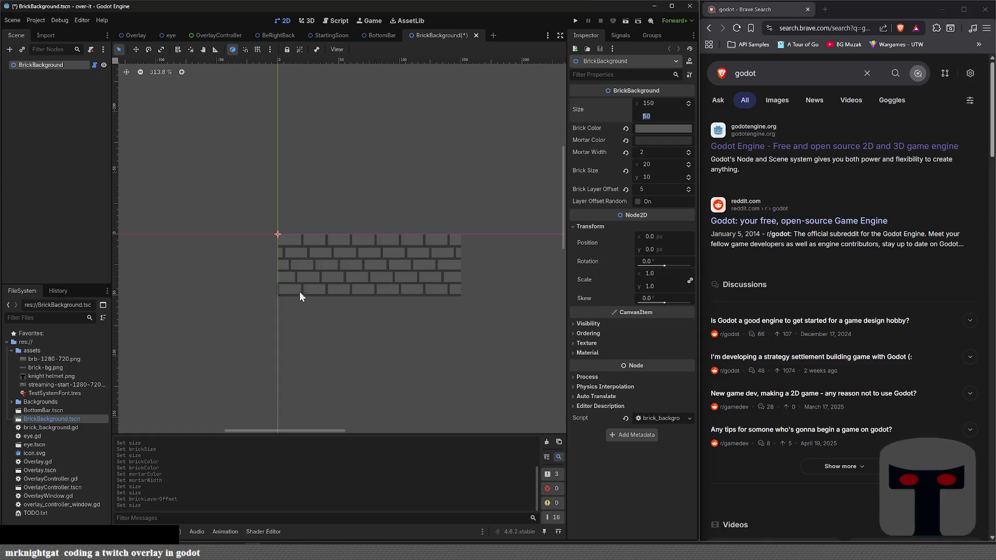
pyautogui.scroll(10, 299, 306)
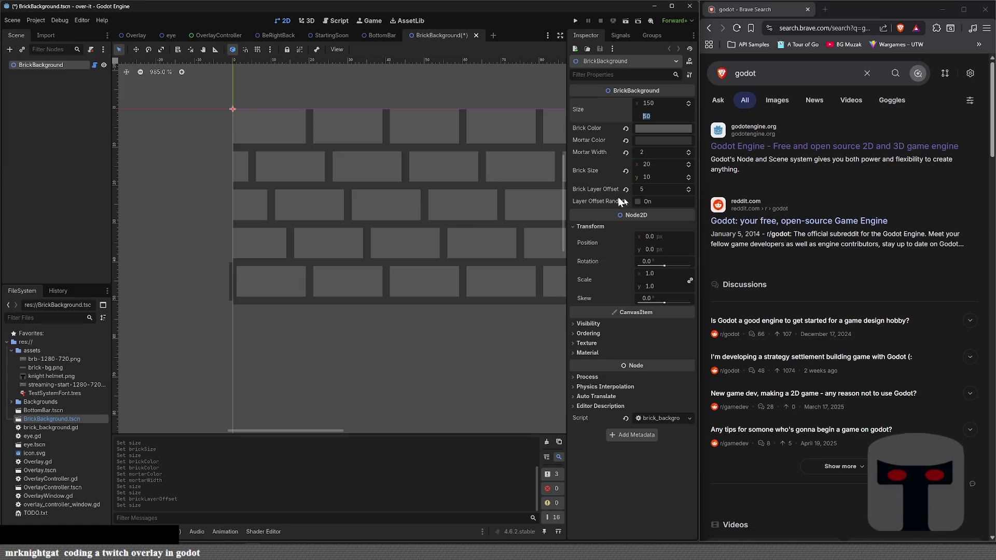
pyautogui.click(653, 193)
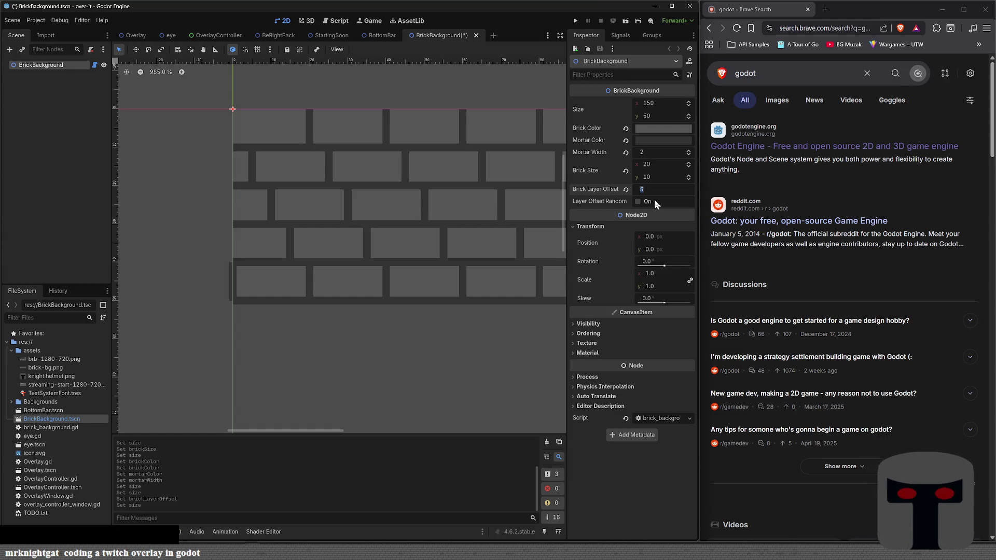
pyautogui.press('Return')
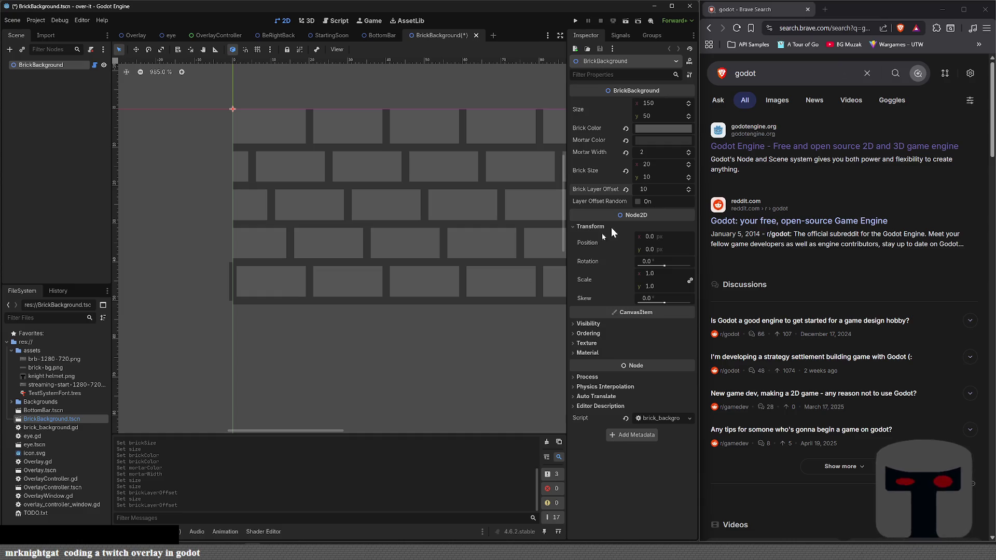
pyautogui.scroll(3, 325, 318)
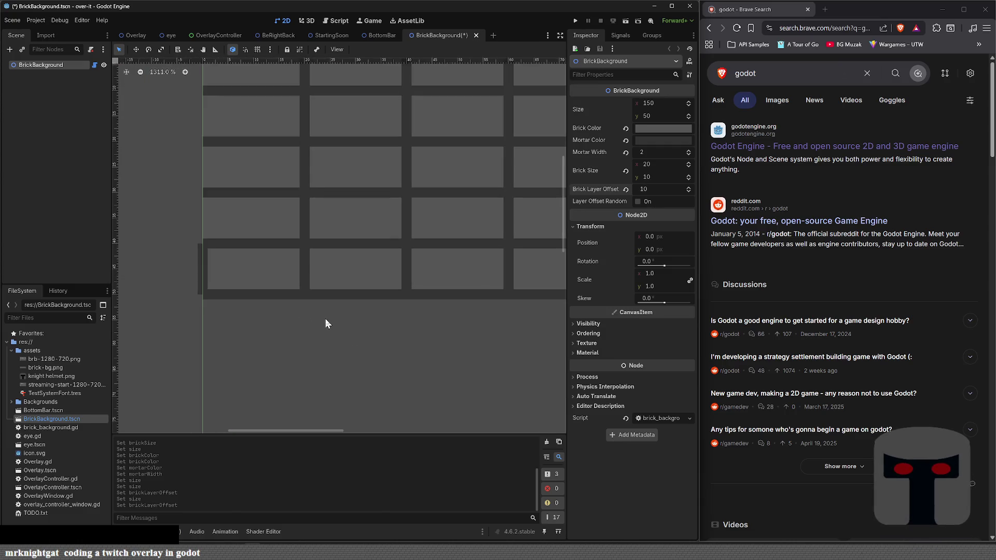
pyautogui.scroll(-3, 325, 318)
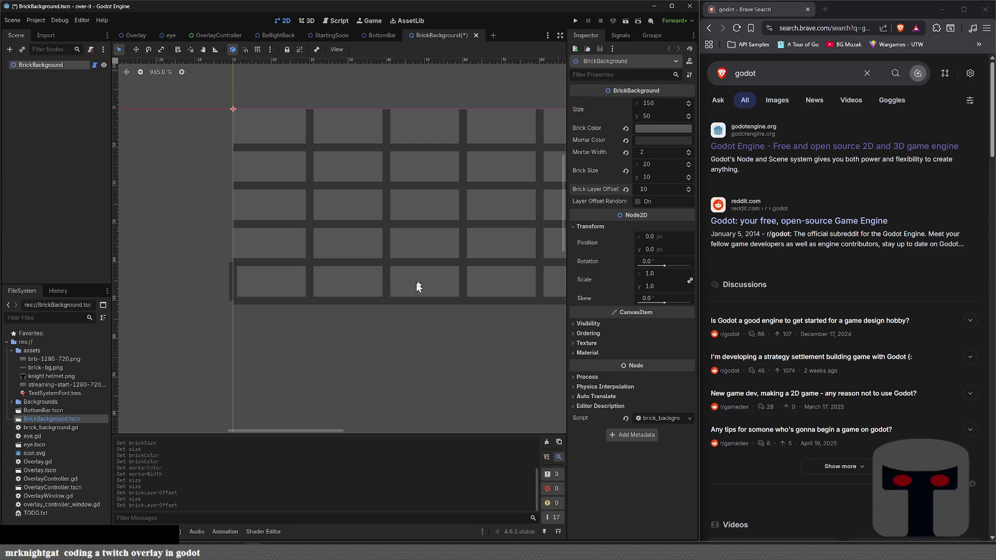
pyautogui.click(653, 192)
pyautogui.write('5')
pyautogui.press('Return')
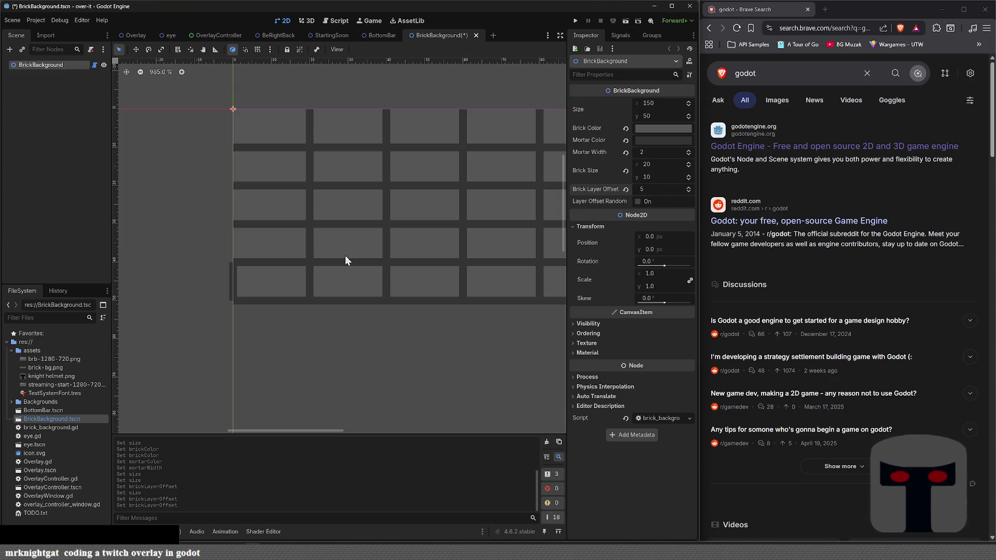
pyautogui.scroll(2, 346, 255)
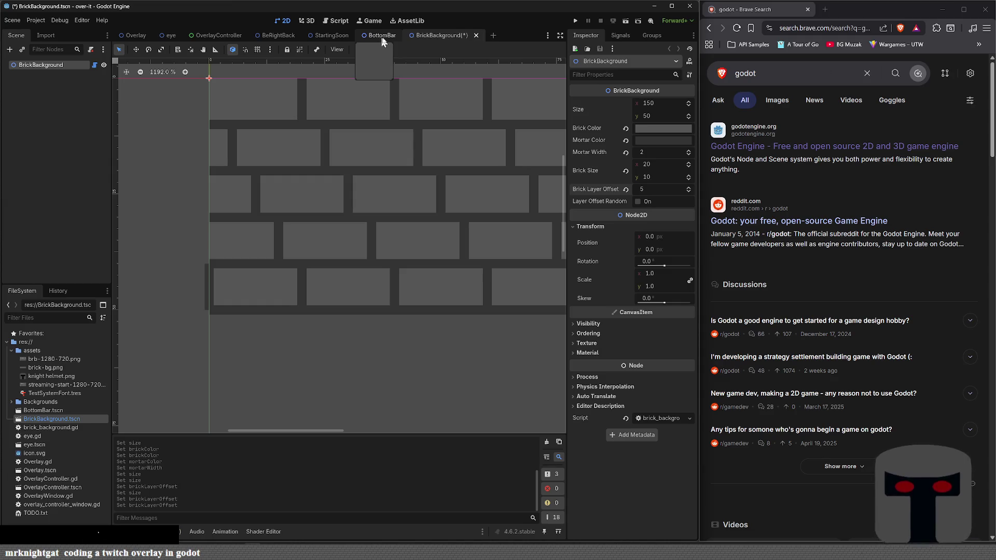
pyautogui.click(336, 21)
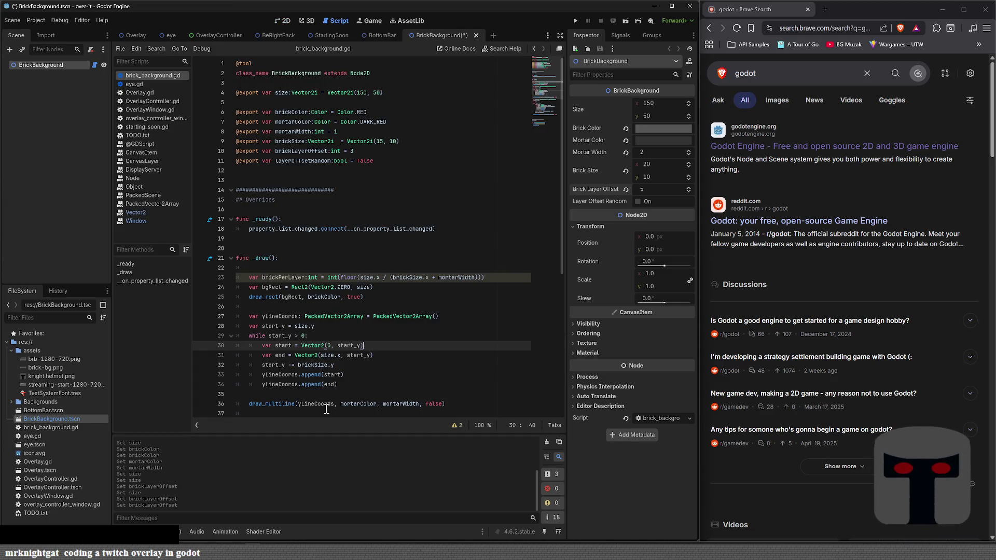
# Go to line 48 and select '(start_x + brickLayerOffset) % size.x' in brick_background.gd.
pyautogui.click(325, 391)
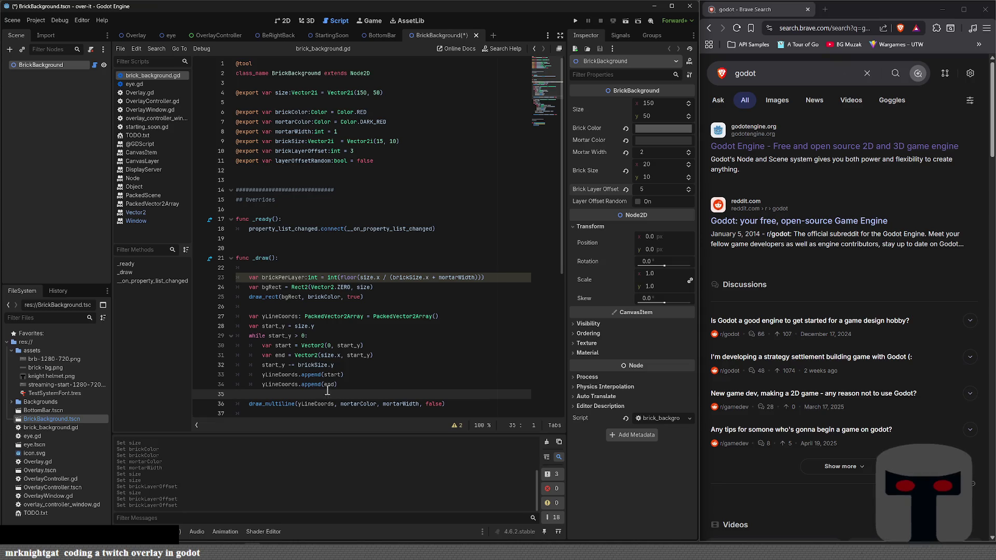
pyautogui.scroll(-4, 349, 391)
pyautogui.scroll(-4, 350, 342)
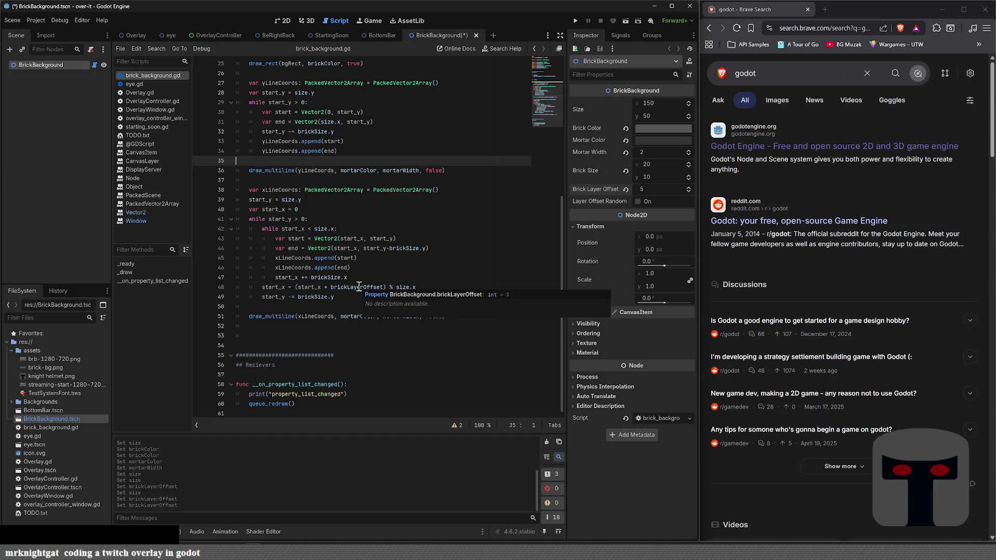
pyautogui.click(297, 287)
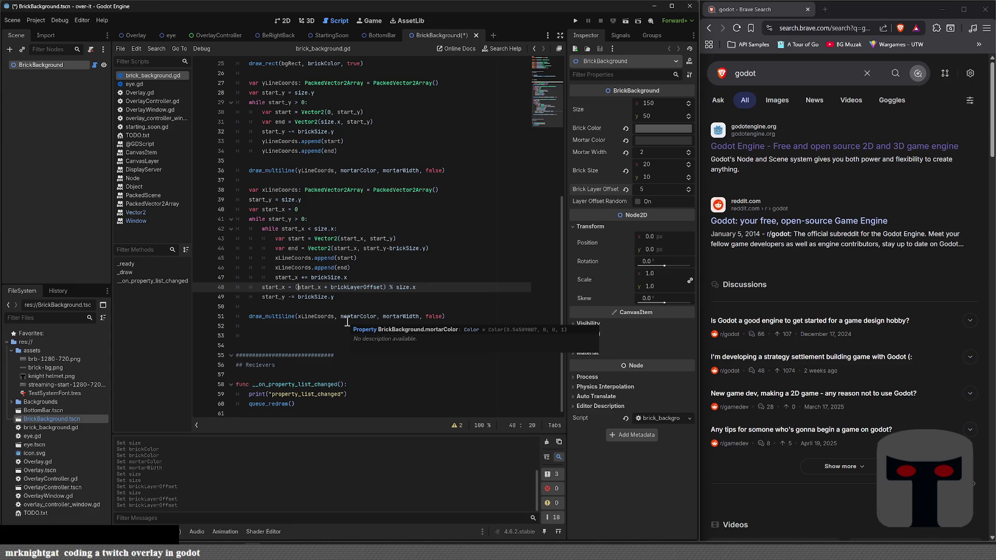
pyautogui.press('Left')
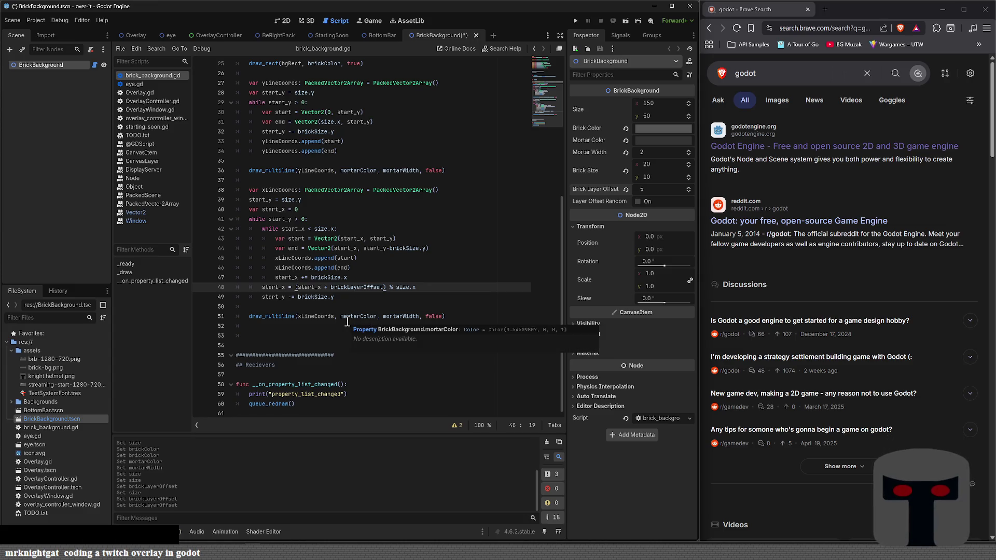
pyautogui.hotkey('shift', 'End')
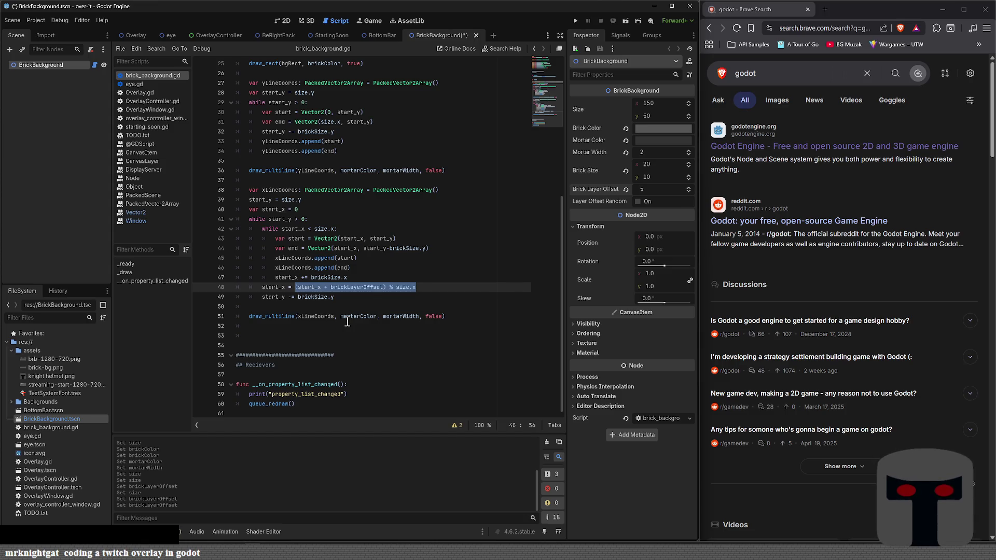
pyautogui.press('Left')
pyautogui.press('Right')
# Change line 48 to start_x = start_x % size.x, removing brickLayerOffset and its parenthesis.
pyautogui.hotkey('shift', 'Right')
pyautogui.hotkey('shift', 'Right')
pyautogui.hotkey('shift', 'Right')
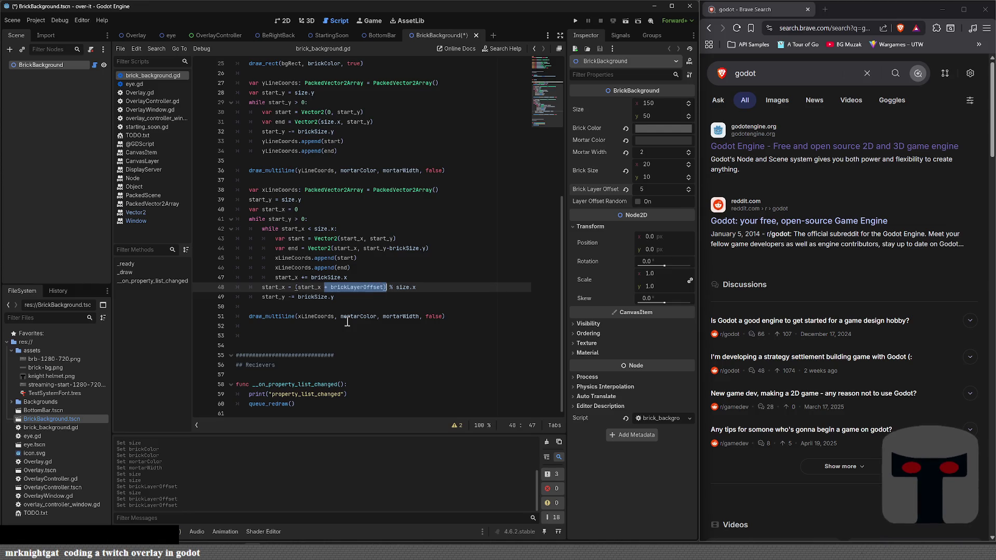
pyautogui.press('BackSpace')
pyautogui.press('Left')
pyautogui.press('Left')
pyautogui.press('Left')
pyautogui.press('BackSpace')
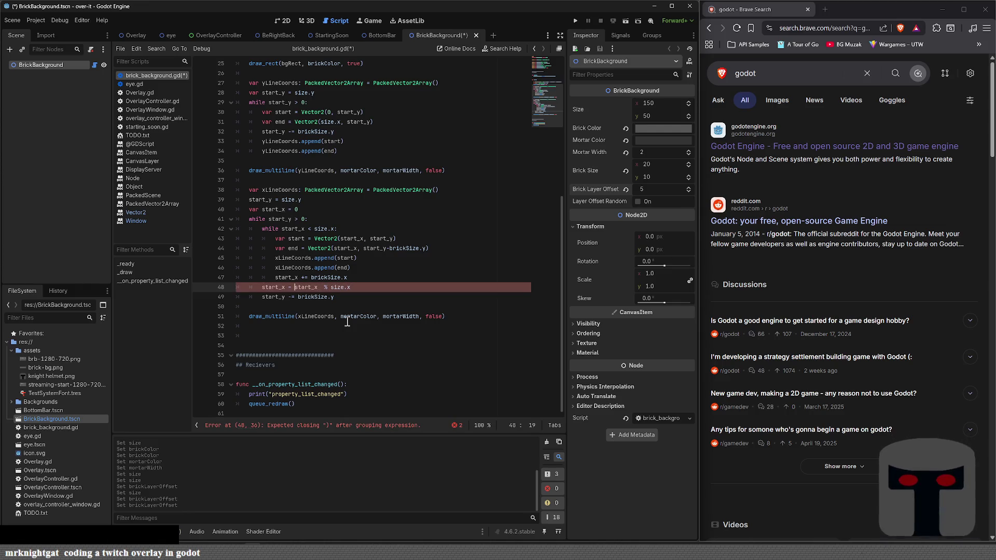
pyautogui.press('BackSpace')
# Save the script and test-run the project, then close the game window.
pyautogui.hotkey('ctrl', 's')
pyautogui.press('F6')
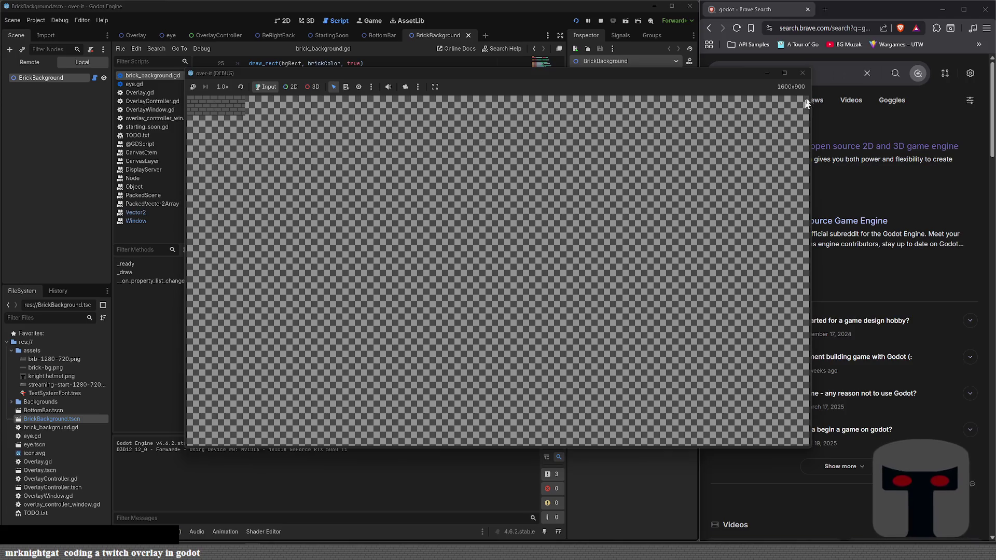
pyautogui.click(802, 72)
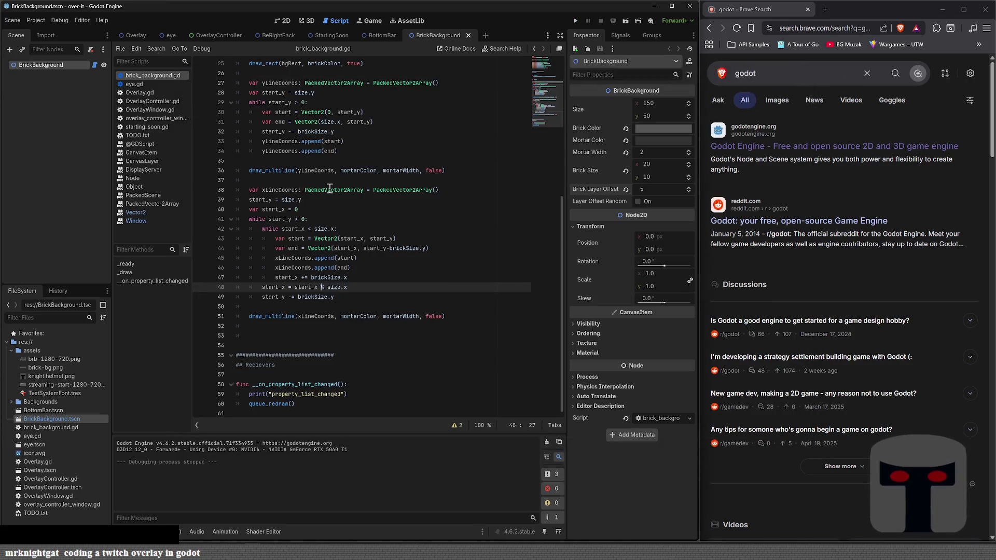
pyautogui.scroll(6, 346, 161)
pyautogui.scroll(2, 347, 161)
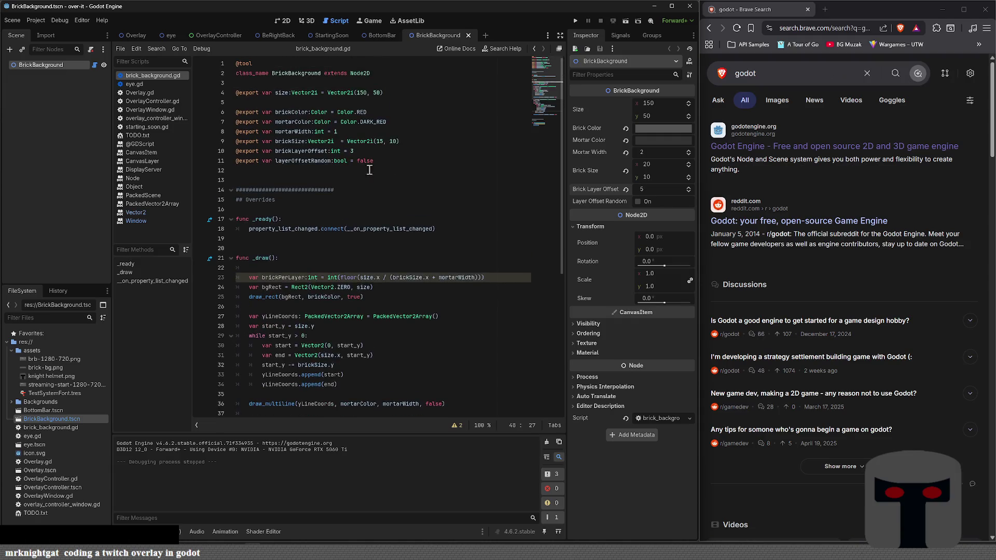
pyautogui.click(414, 150)
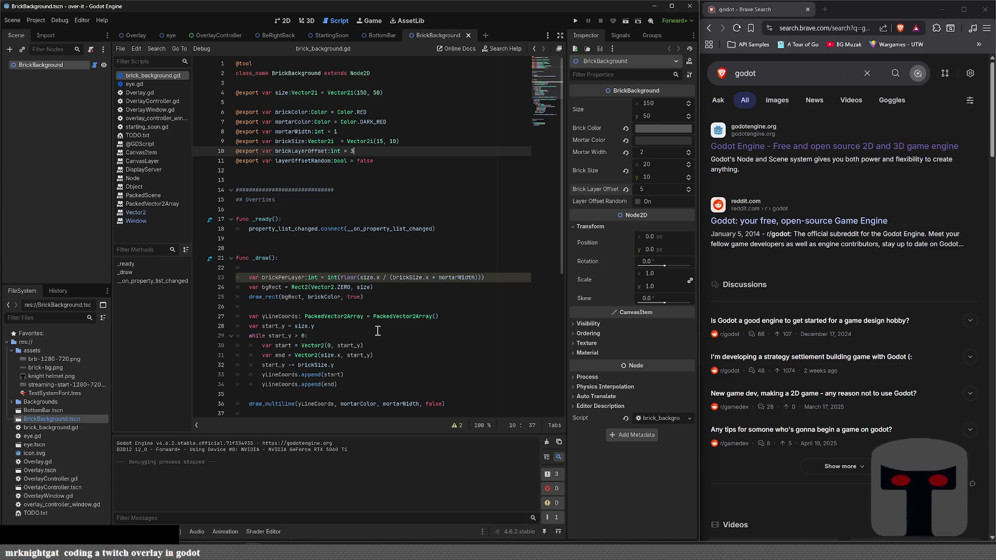
pyautogui.hotkey('shift', 'Home')
pyautogui.press('BackSpace')
pyautogui.press('BackSpace')
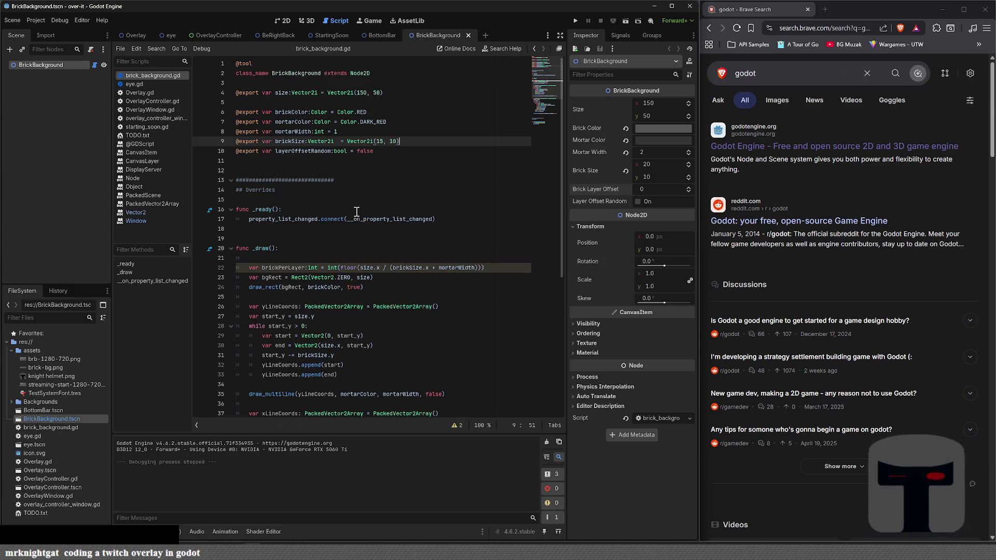
pyautogui.scroll(-5, 365, 214)
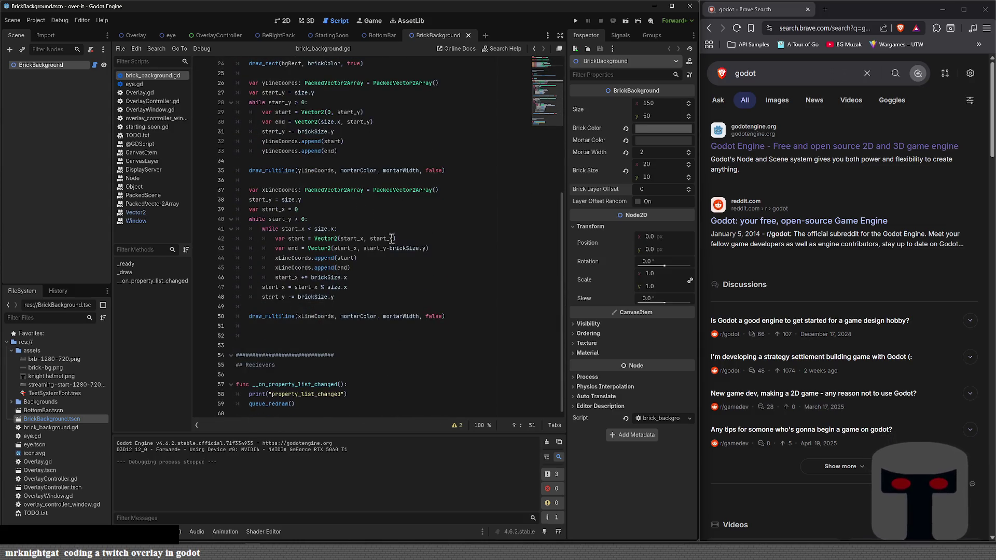
pyautogui.scroll(5, 379, 220)
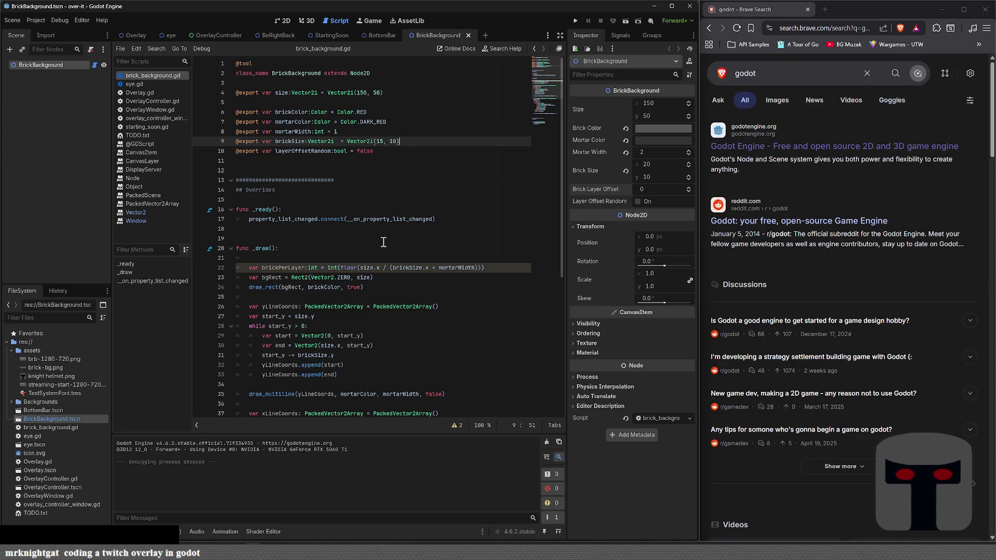
pyautogui.scroll(-5, 383, 242)
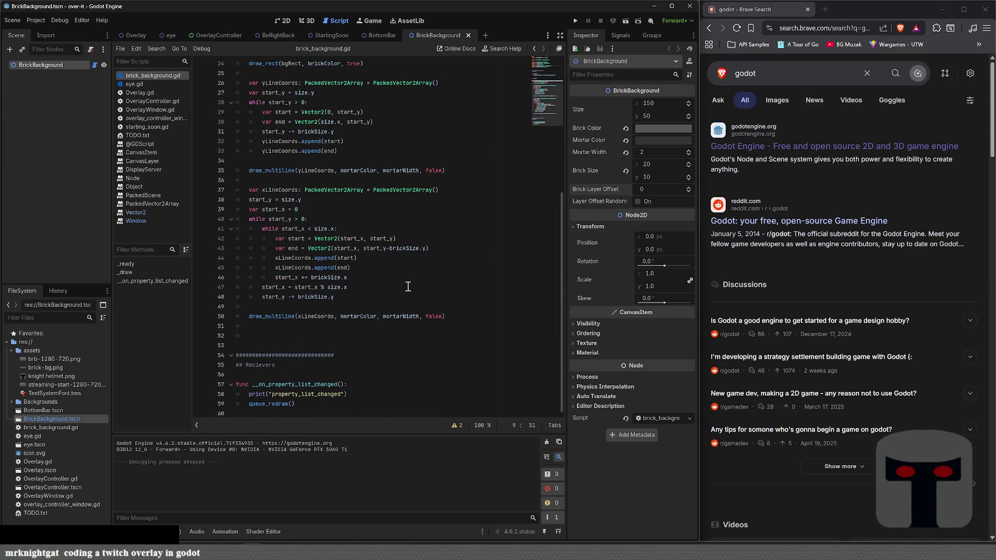
pyautogui.scroll(1, 389, 287)
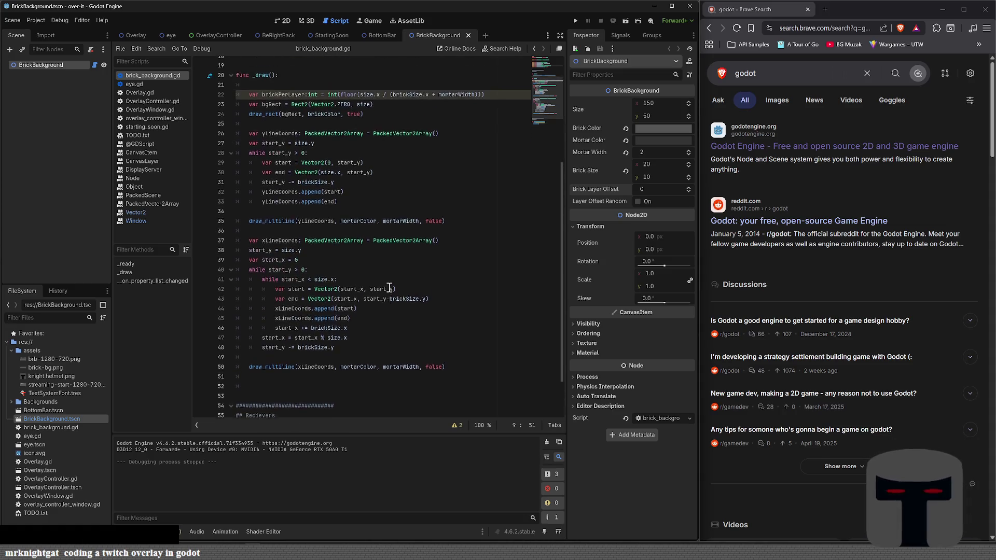
pyautogui.scroll(4, 389, 287)
pyautogui.scroll(3, 389, 287)
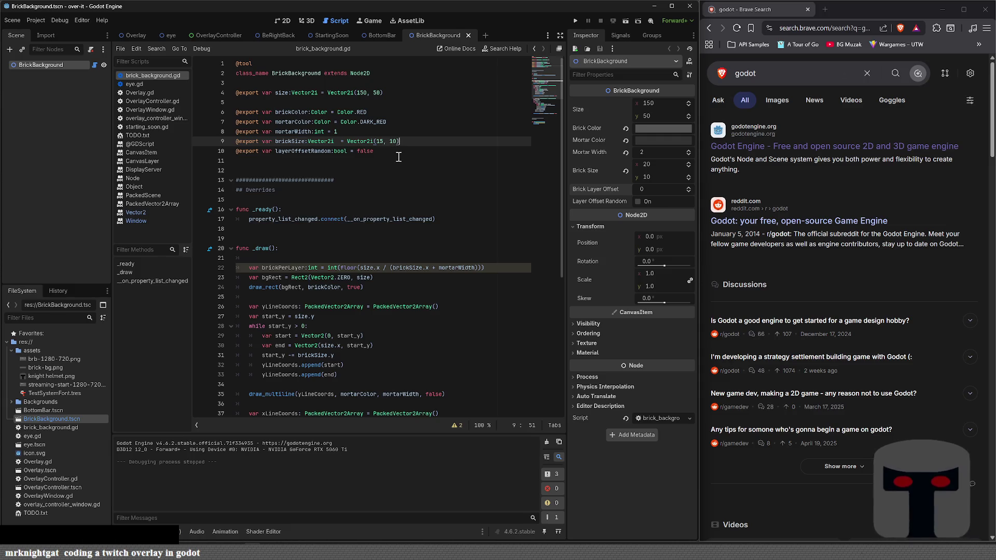
# Change the brick colour to Color.GRAY and mortar colour to Color.DARK_GRAY, save, and test-run.
pyautogui.doubleClick(364, 113)
pyautogui.write('Gra')
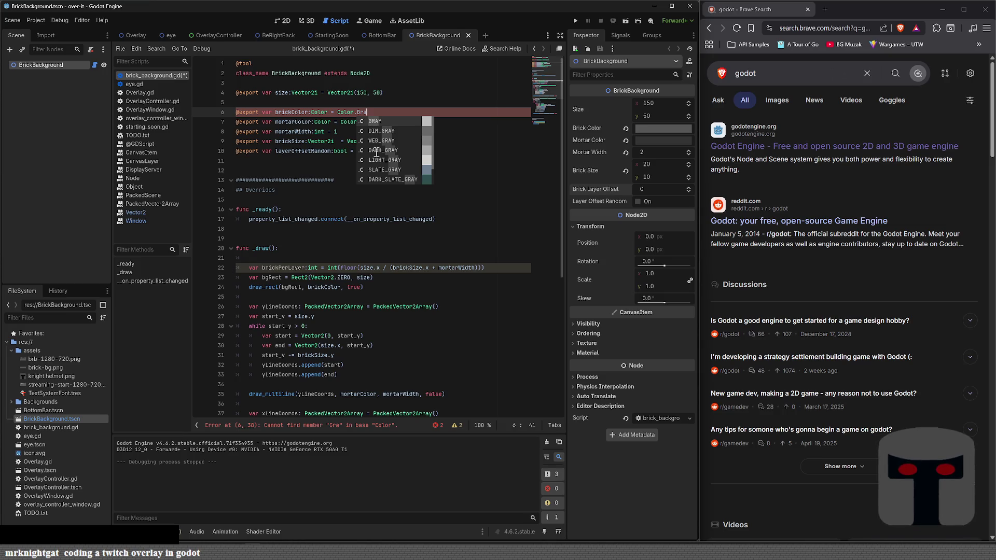
pyautogui.press('Return')
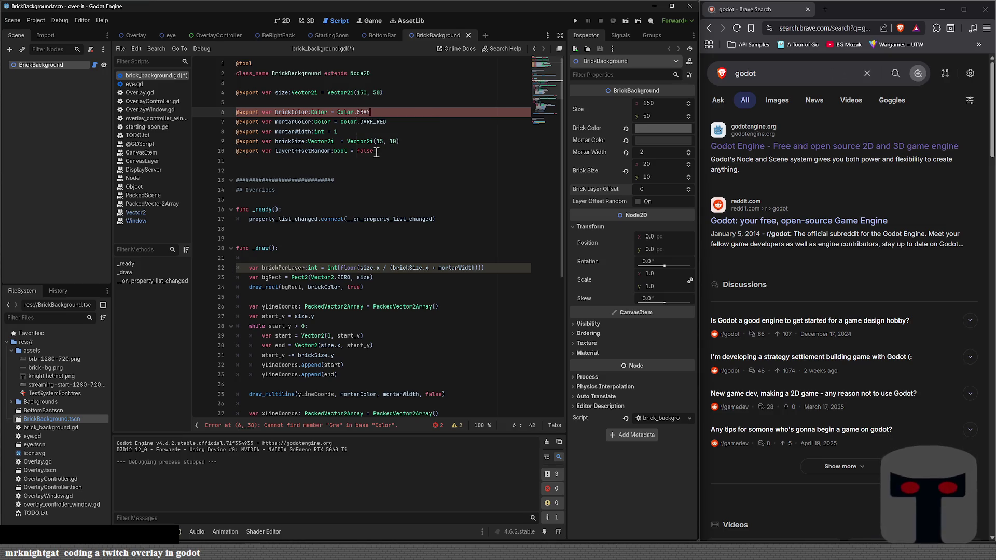
pyautogui.press('Down')
pyautogui.hotkey('shift', 'End')
pyautogui.write('DARI')
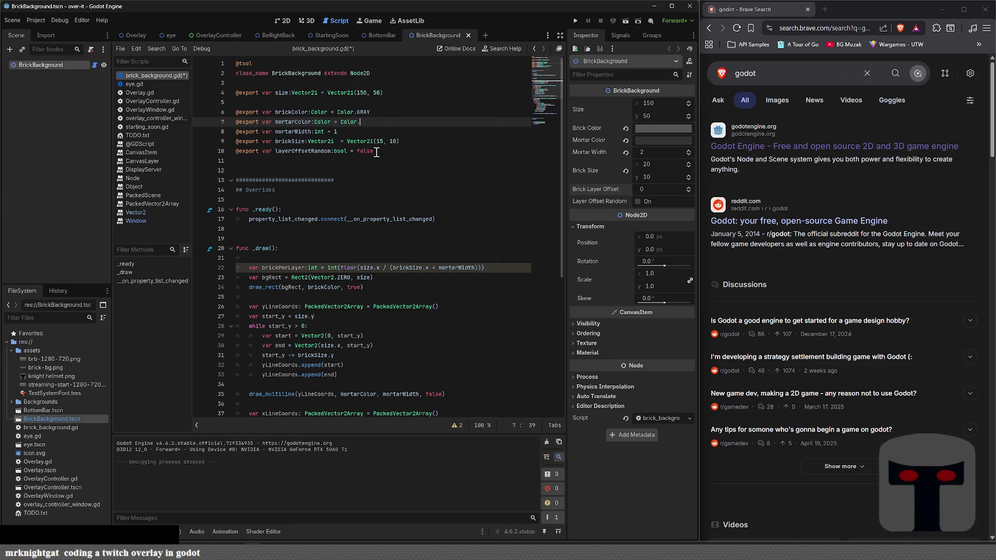
pyautogui.press('BackSpace')
pyautogui.write('K_GR')
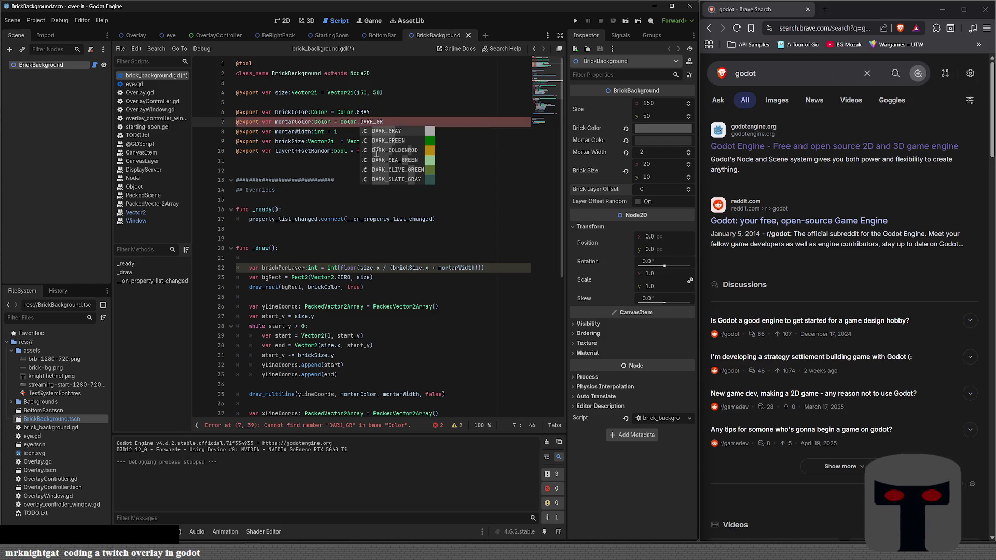
pyautogui.press('Return')
pyautogui.hotkey('ctrl', 's')
pyautogui.press('F5')
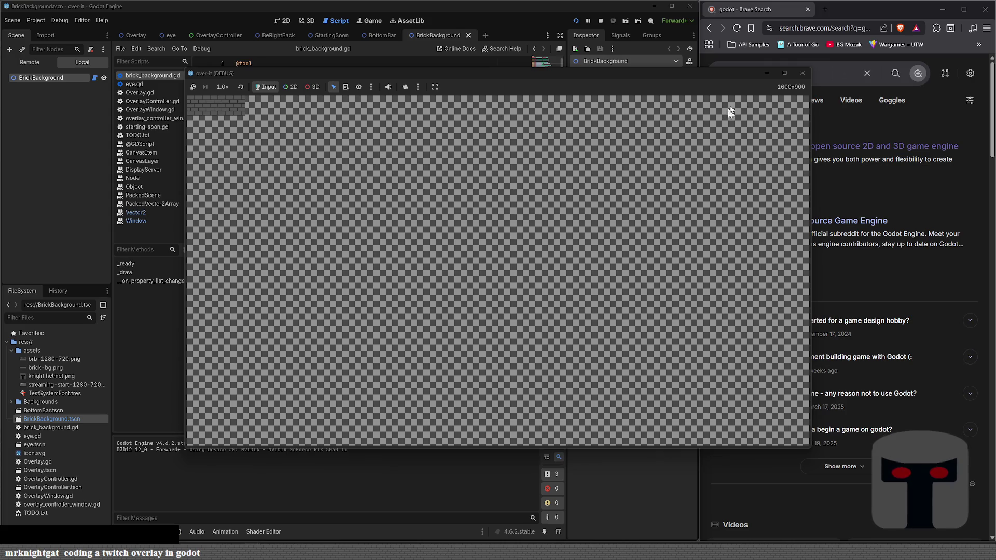
pyautogui.click(802, 73)
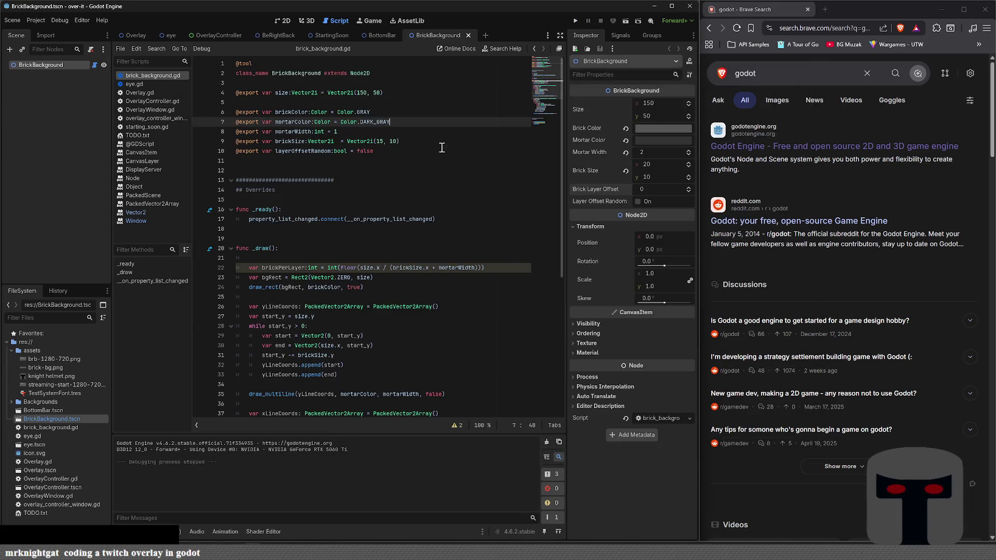
# Revert Brick Color, Mortar Color, Mortar Width and Brick Size to the script defaults.
pyautogui.click(626, 128)
pyautogui.click(626, 139)
pyautogui.click(627, 155)
pyautogui.click(626, 172)
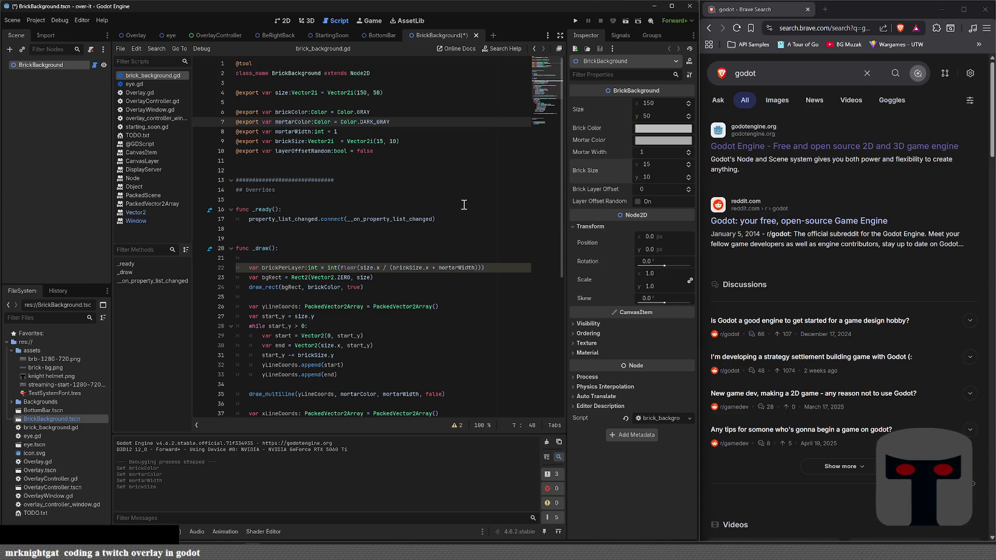
pyautogui.doubleClick(361, 93)
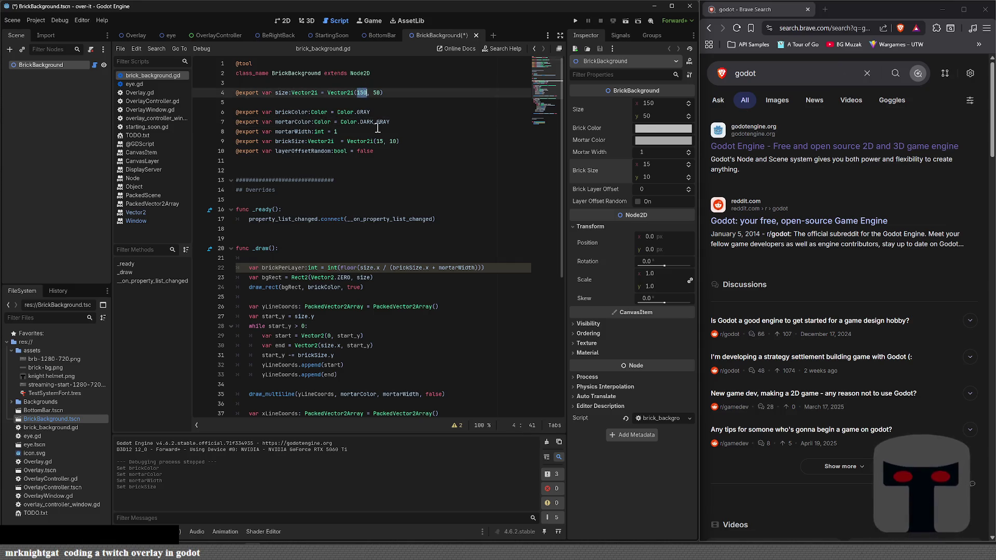
# Change the default size to (0, 0) and save the script.
pyautogui.write('0')
pyautogui.press('BackSpace')
pyautogui.press('BackSpace')
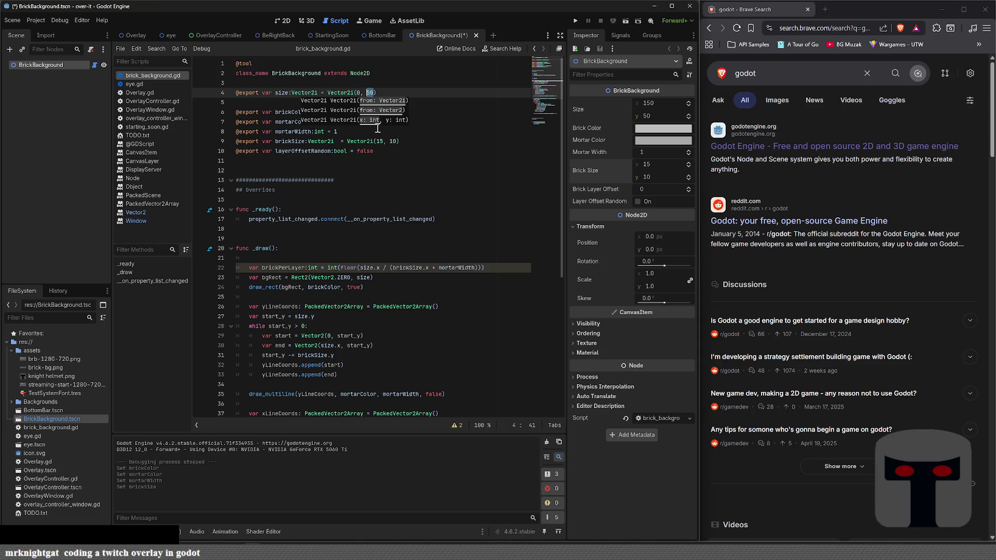
pyautogui.write('0')
pyautogui.hotkey('ctrl', 's')
# Set the default brick size to (20, 13) and save.
pyautogui.press('Down')
pyautogui.press('Down')
pyautogui.press('Down')
pyautogui.press('Down')
pyautogui.press('Down')
pyautogui.press('Right')
pyautogui.press('Right')
pyautogui.press('Right')
pyautogui.hotkey('ctrl', 'shift', 'Left')
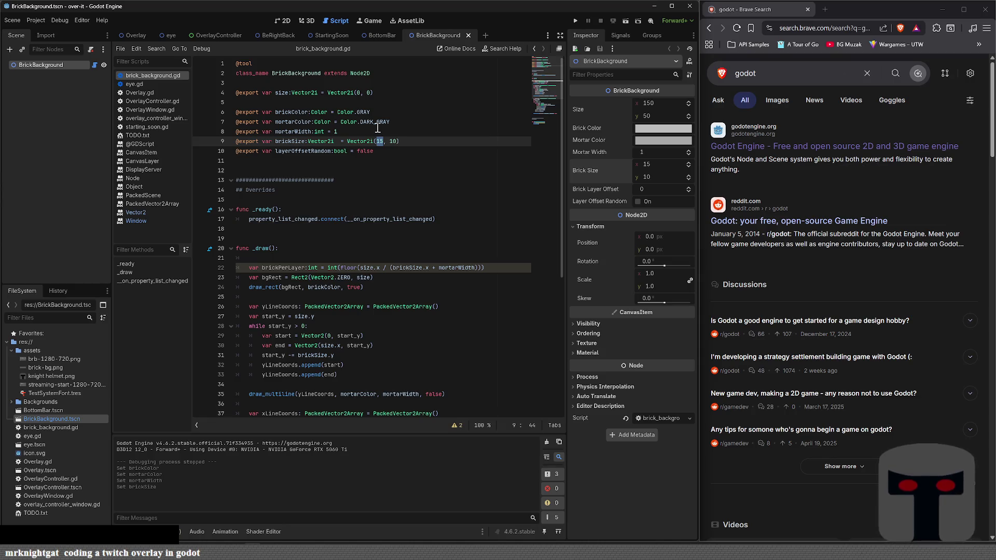
pyautogui.write('20')
pyautogui.hotkey('ctrl', 'shift', 'Left')
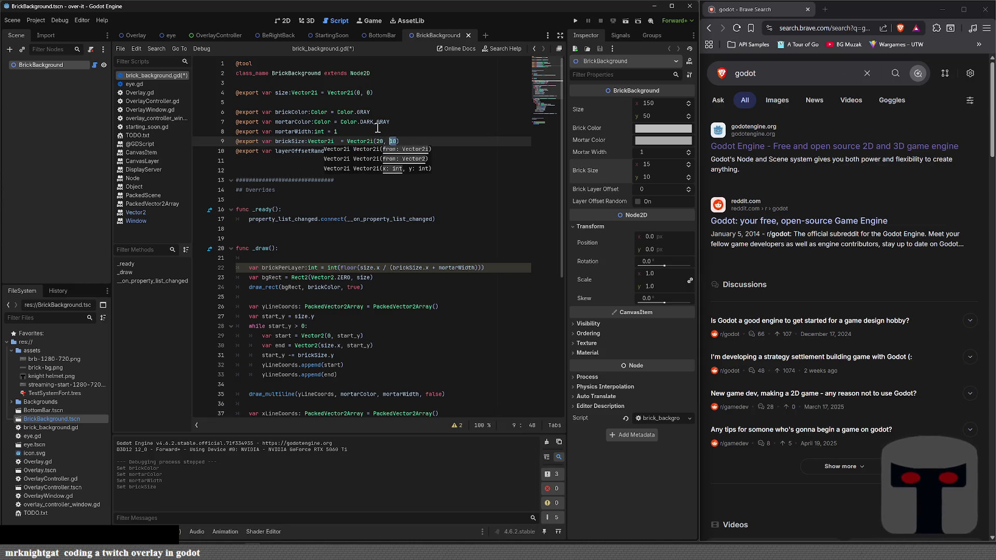
pyautogui.write('13')
pyautogui.hotkey('ctrl', 's')
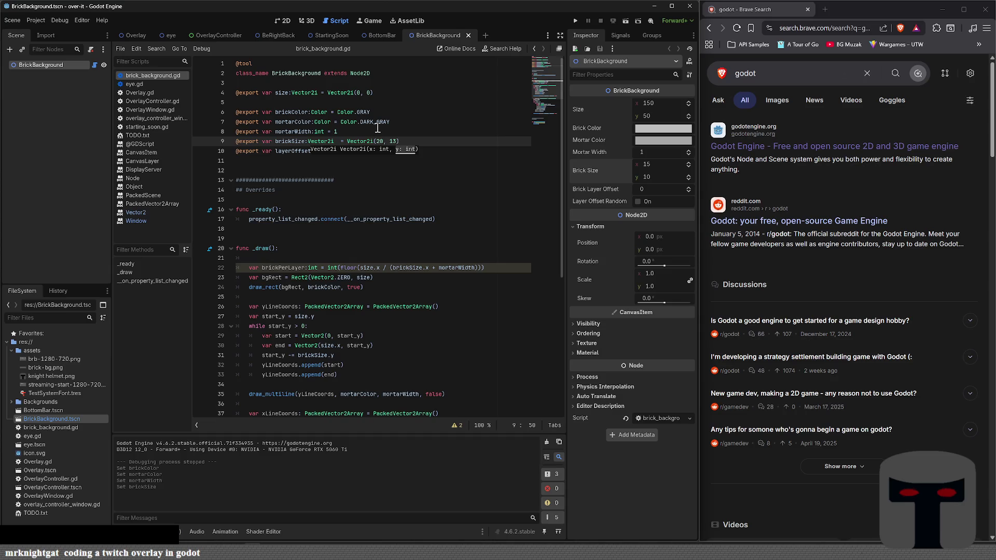
# Set mortar width to 3 and brick width to 22, then test-run the scene.
pyautogui.click(378, 127)
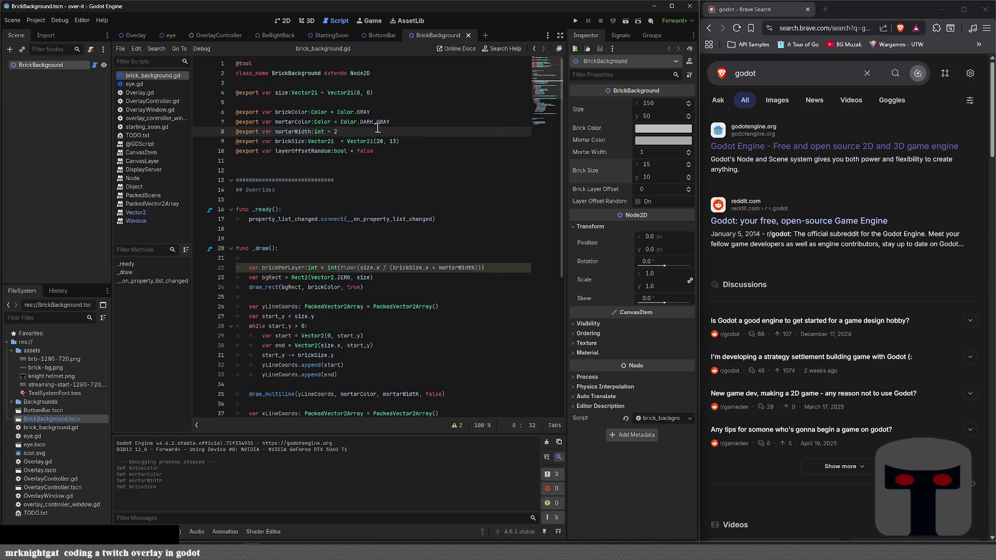
pyautogui.press('BackSpace')
pyautogui.write('3')
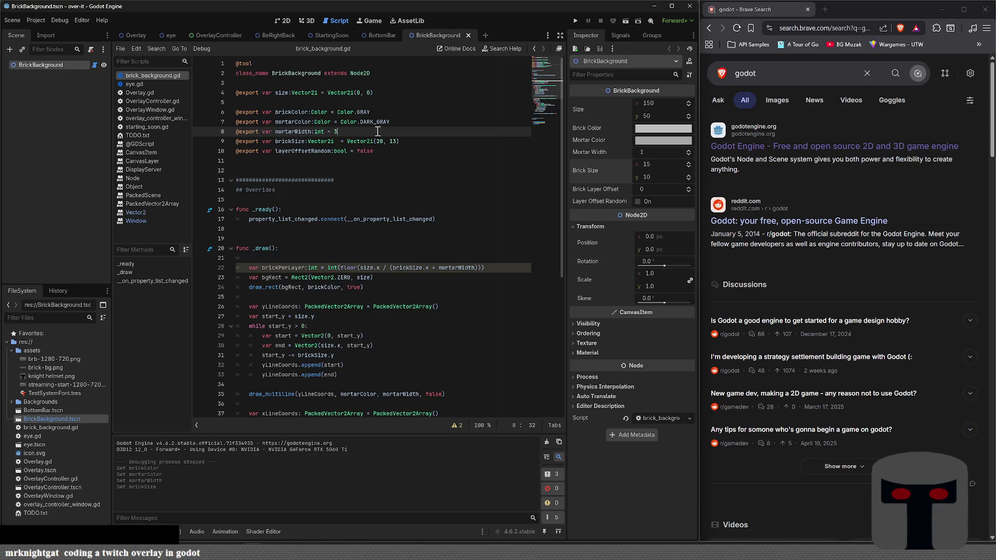
pyautogui.doubleClick(380, 141)
pyautogui.write('22')
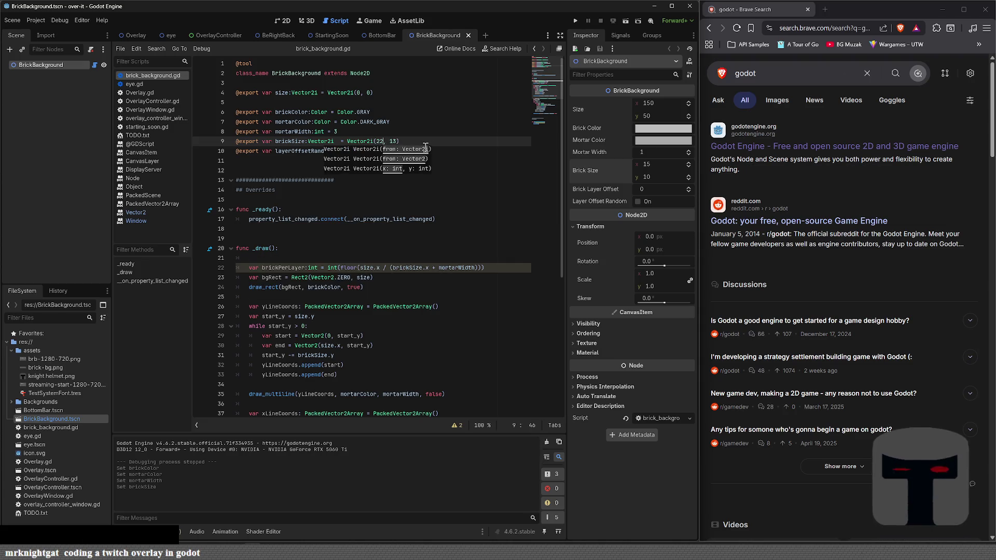
pyautogui.click(422, 136)
pyautogui.press('F5')
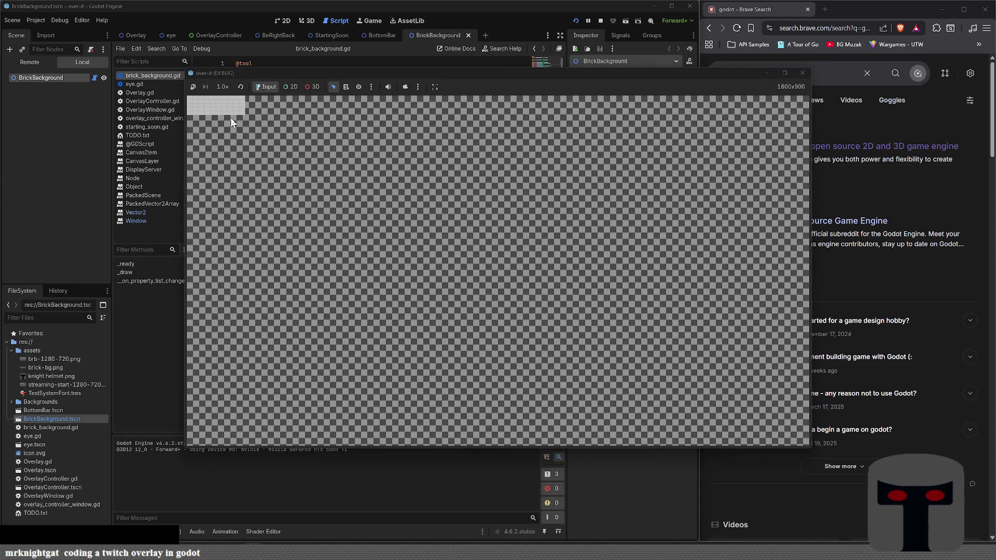
pyautogui.click(808, 74)
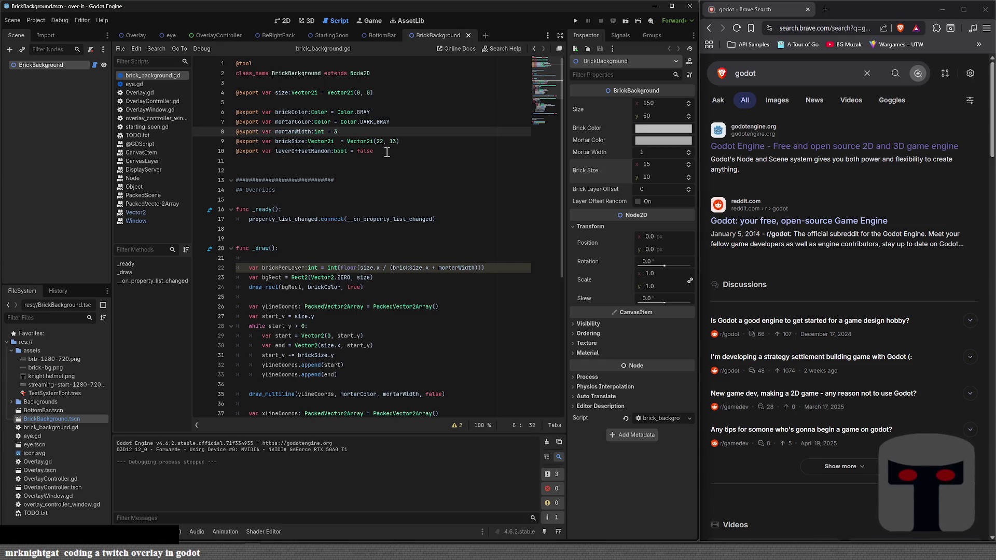
pyautogui.click(416, 141)
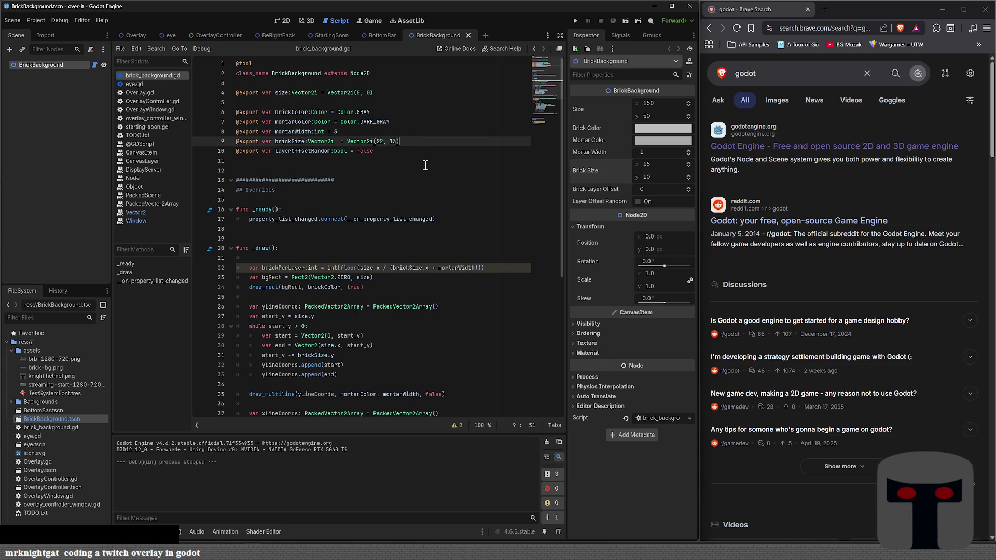
pyautogui.press('Return')
pyautogui.write('VAR')
pyautogui.press('BackSpace')
pyautogui.press('BackSpace')
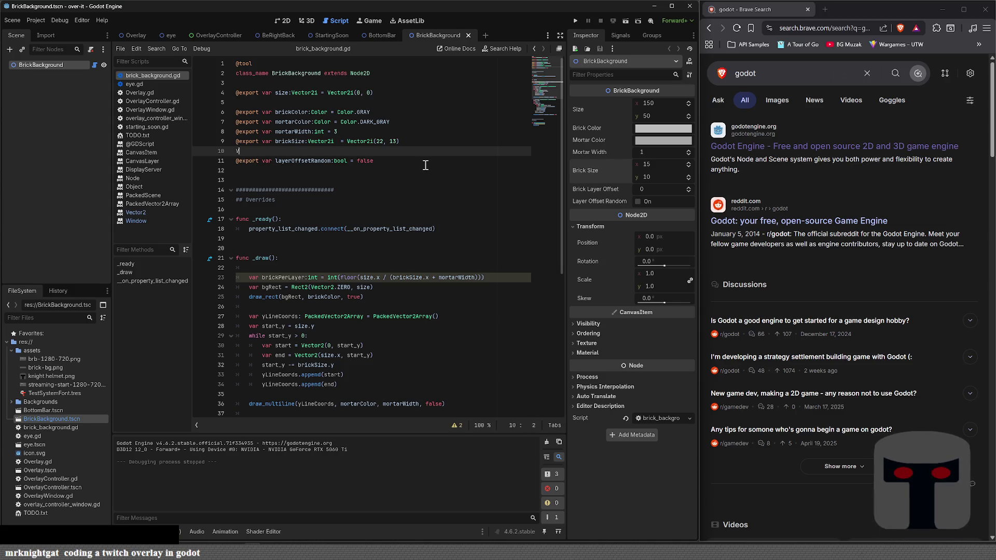
pyautogui.press('BackSpace')
pyautogui.write('var')
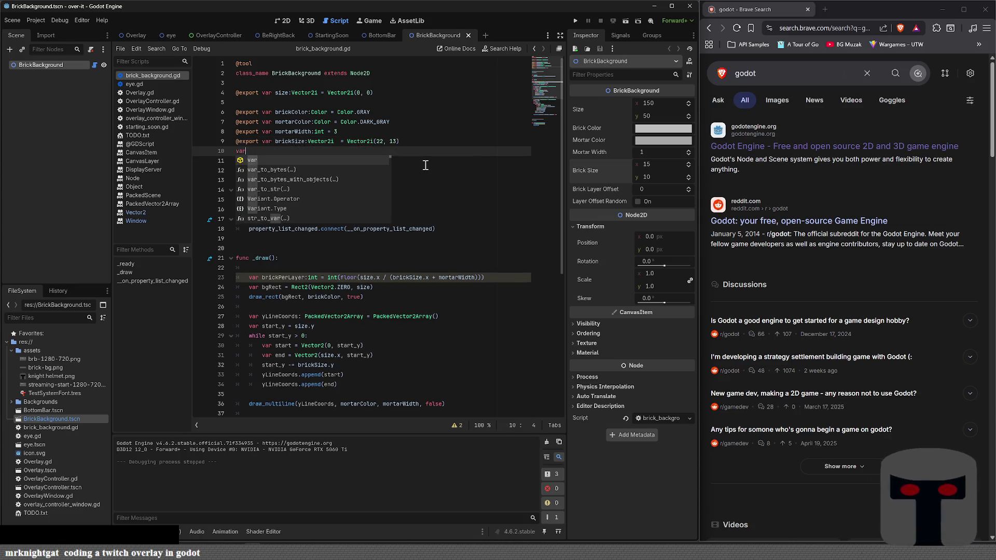
pyautogui.write(' of')
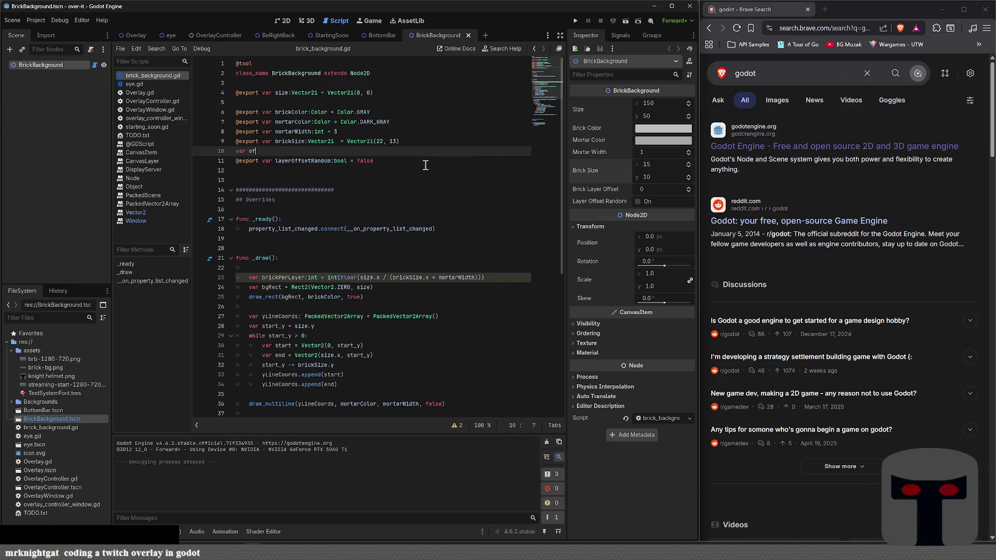
pyautogui.press('BackSpace')
pyautogui.press('BackSpace')
pyautogui.write('layerO')
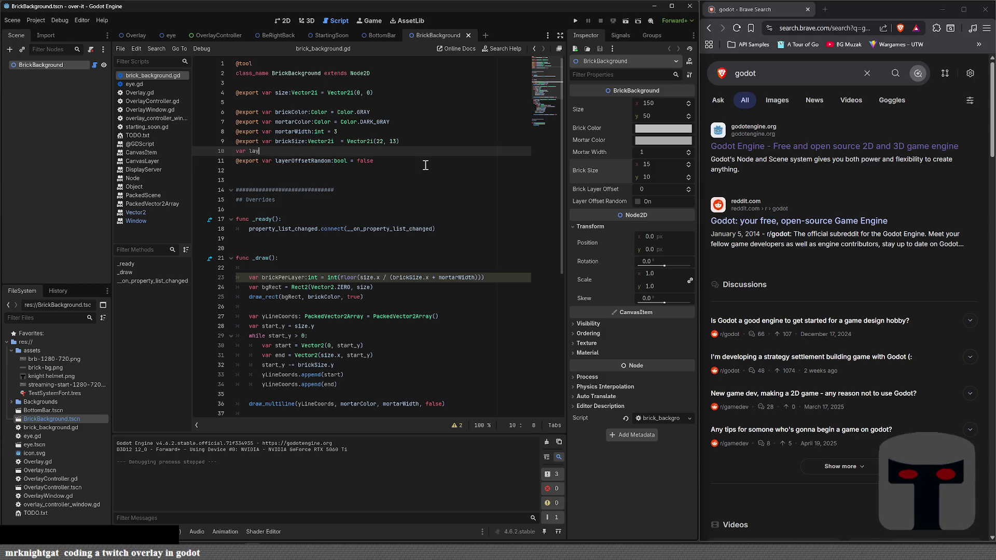
pyautogui.write('ffset:')
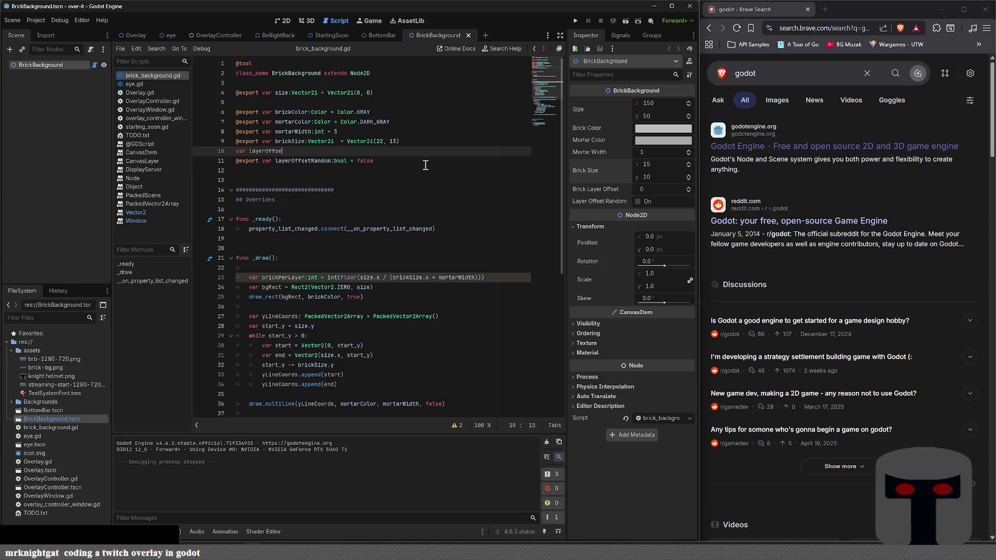
pyautogui.write('int')
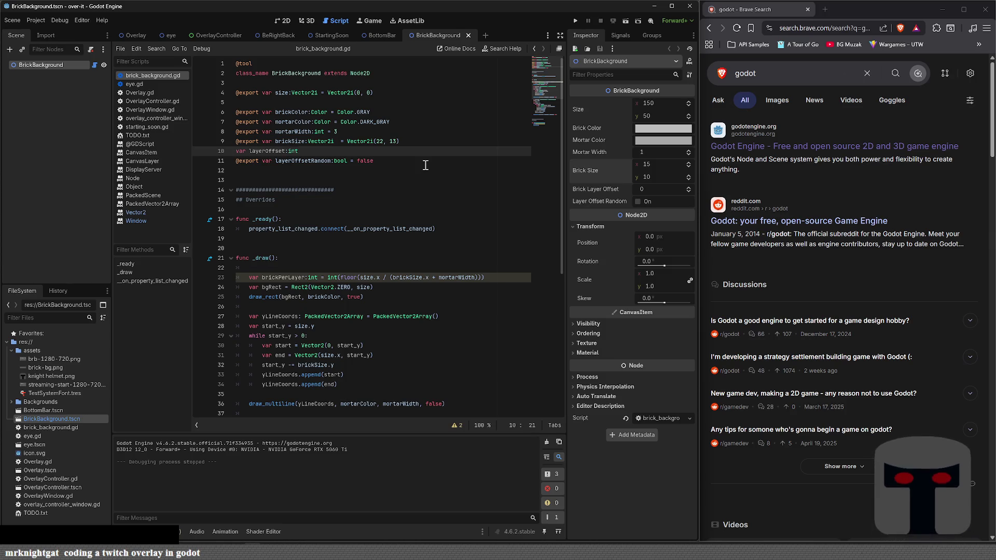
pyautogui.press('Home')
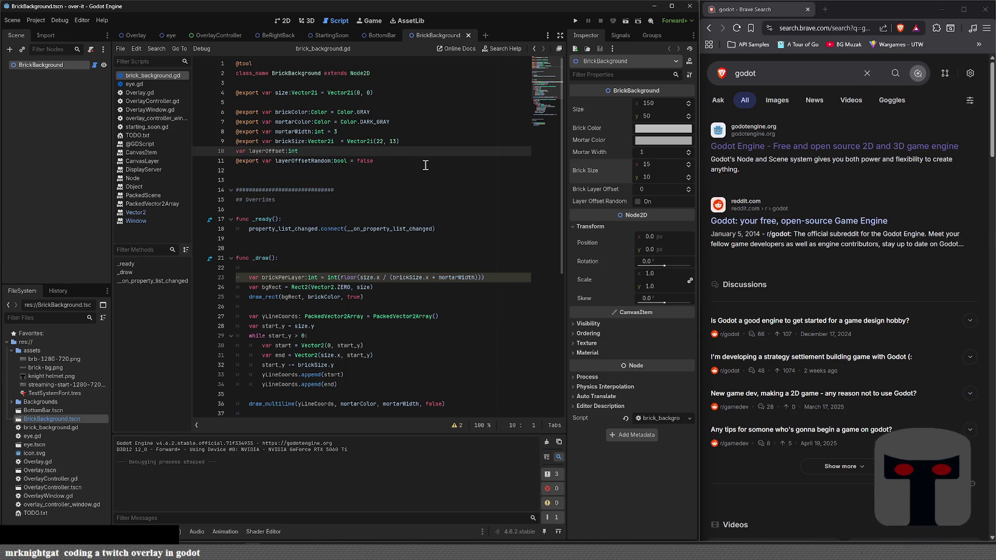
pyautogui.write('= 3')
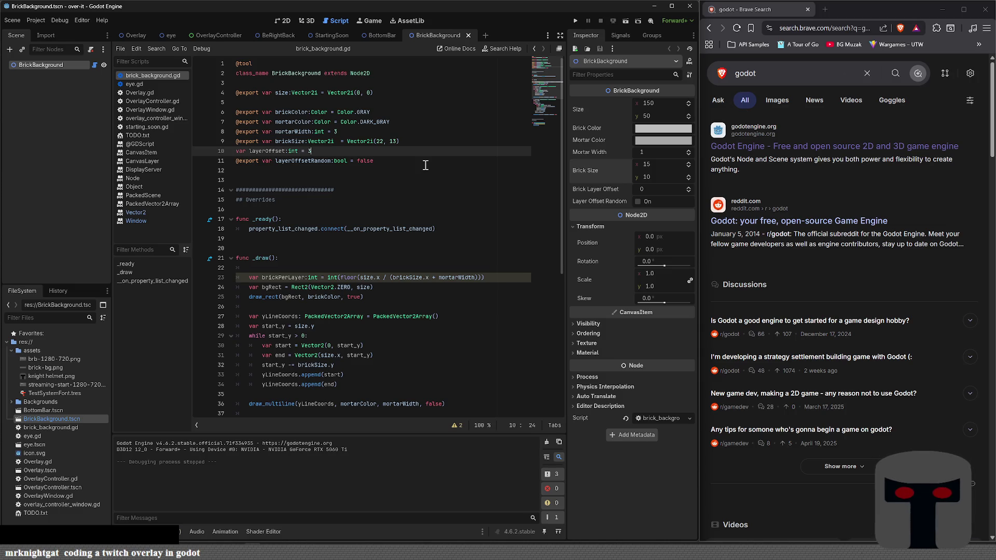
pyautogui.press('Home')
pyautogui.write('export')
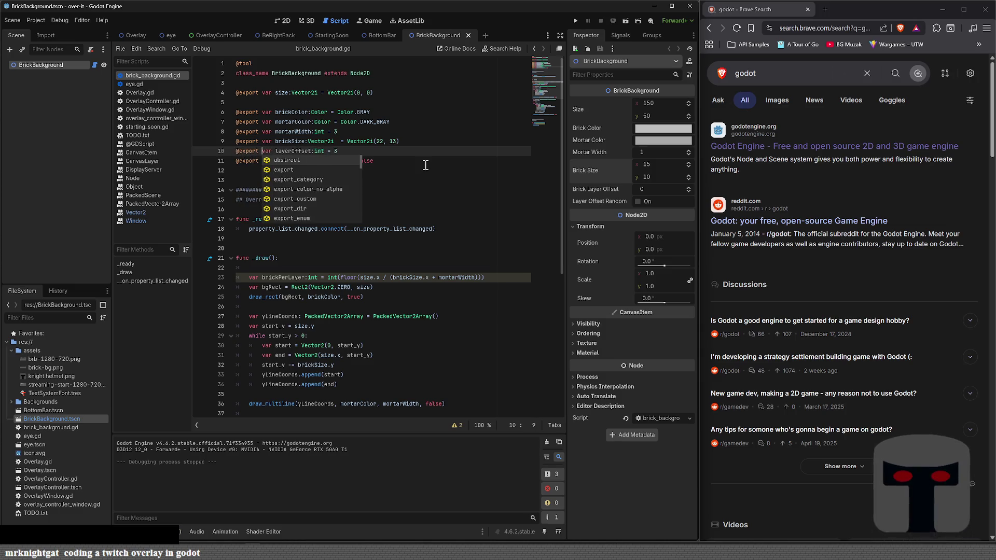
pyautogui.press('Escape')
pyautogui.scroll(-5, 351, 251)
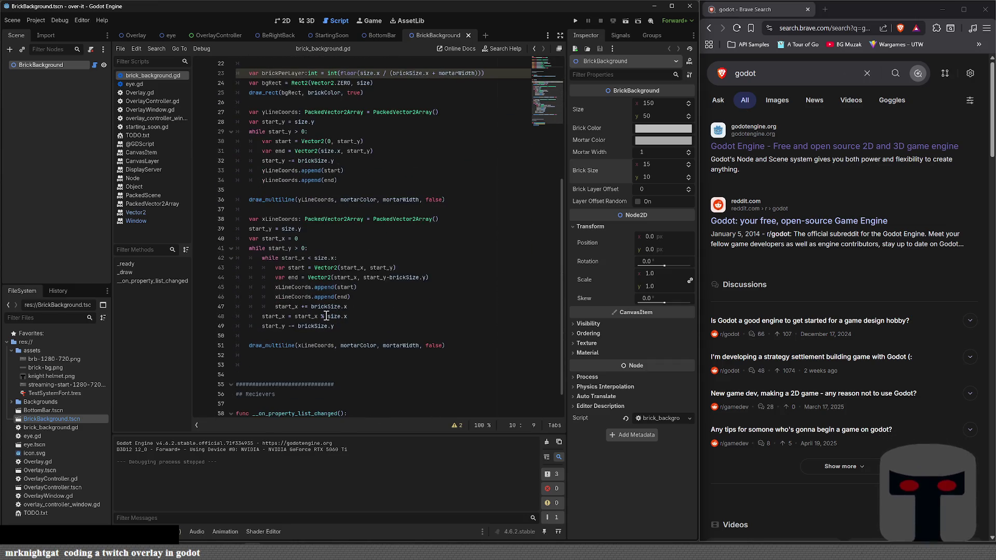
# Start rewriting line 48 by wrapping the modulo term and appending + layerOffset, then save.
pyautogui.click(360, 318)
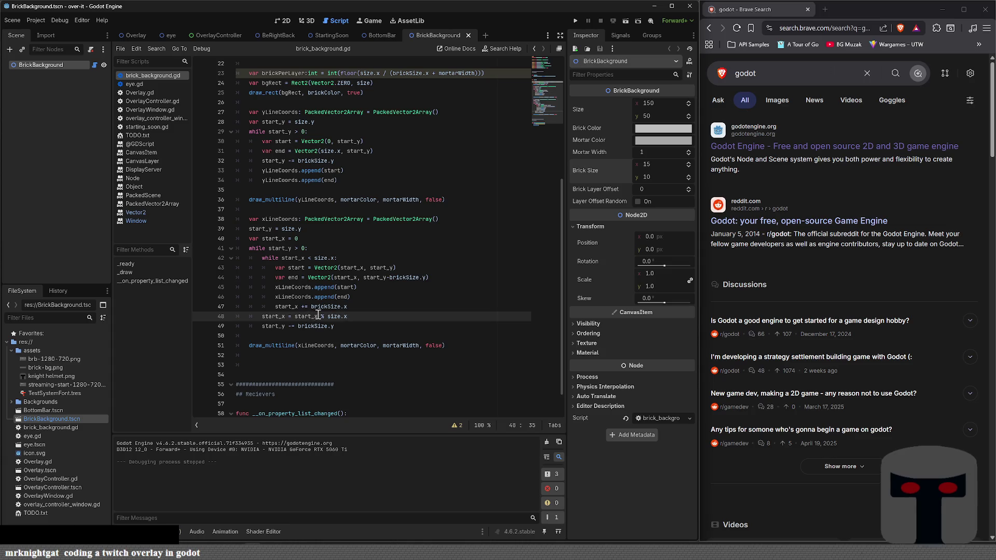
pyautogui.press('BackSpace')
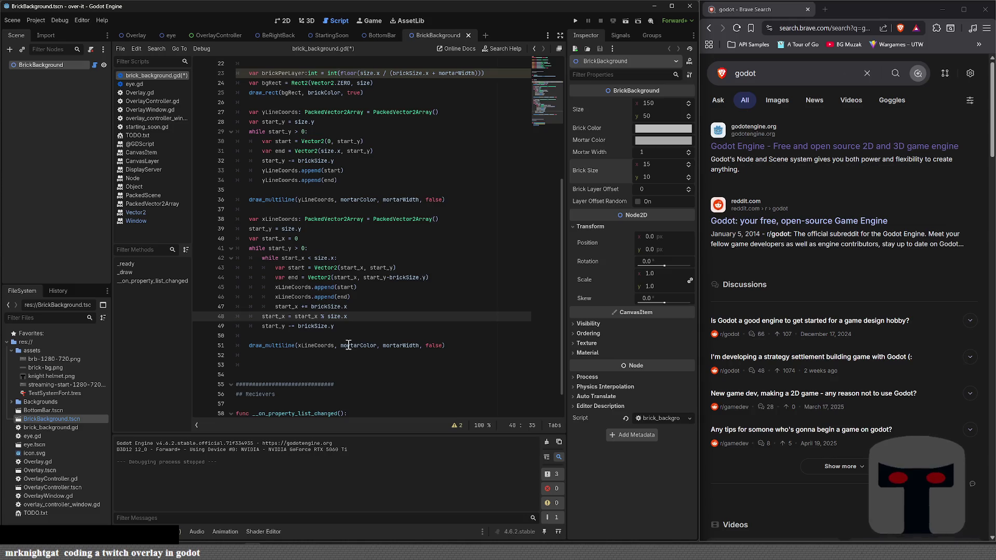
pyautogui.hotkey('ctrl', 'Left')
pyautogui.write('(')
pyautogui.press('End')
pyautogui.write('+ layerOffset')
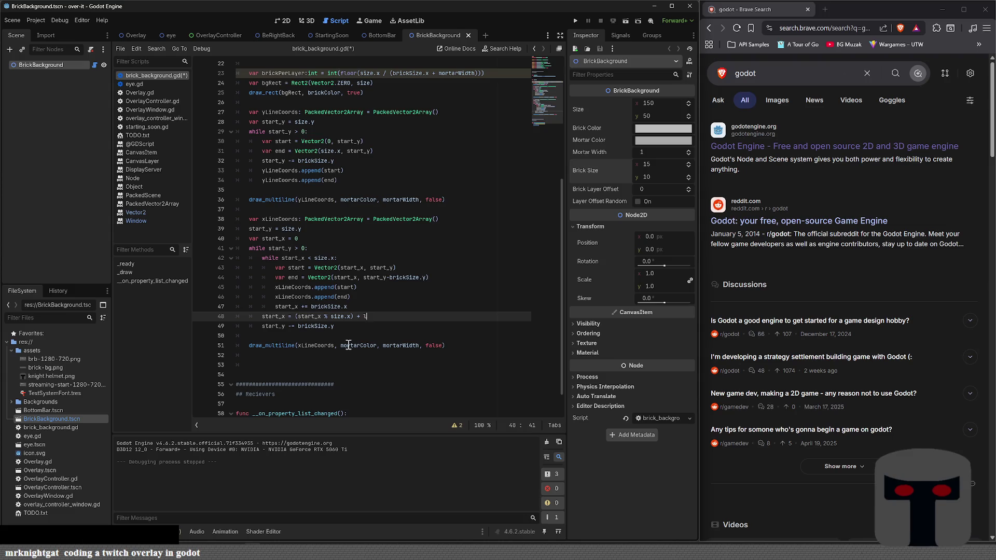
pyautogui.hotkey('ctrl', 's')
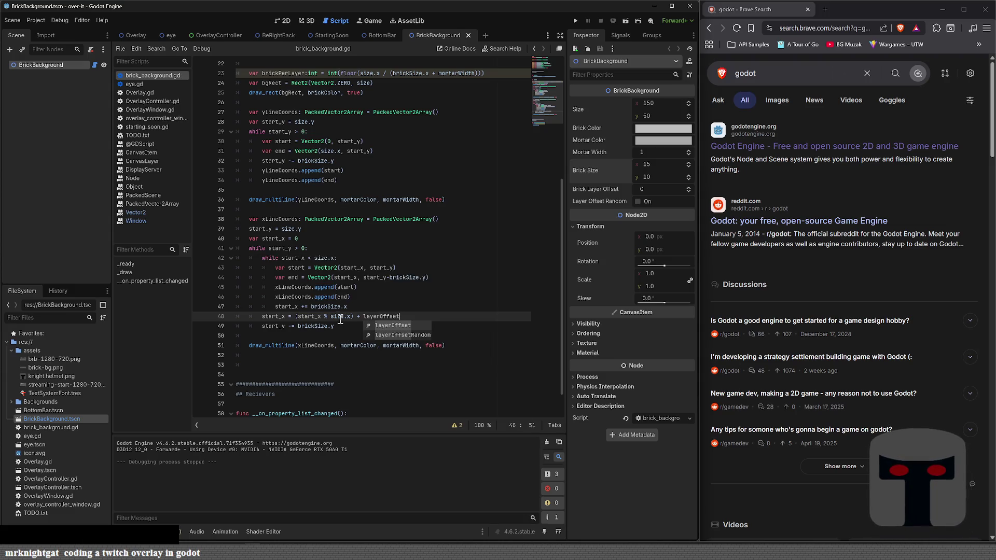
# Move + layerOffset into the start_x term, drop the trailing copy, and test-run.
pyautogui.click(326, 316)
pyautogui.write('+ layerO')
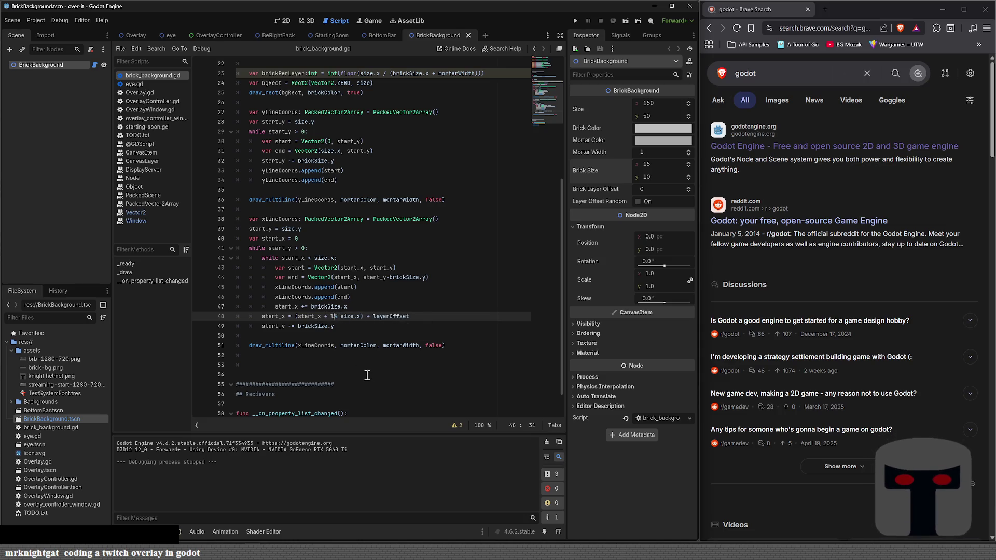
pyautogui.press('Return')
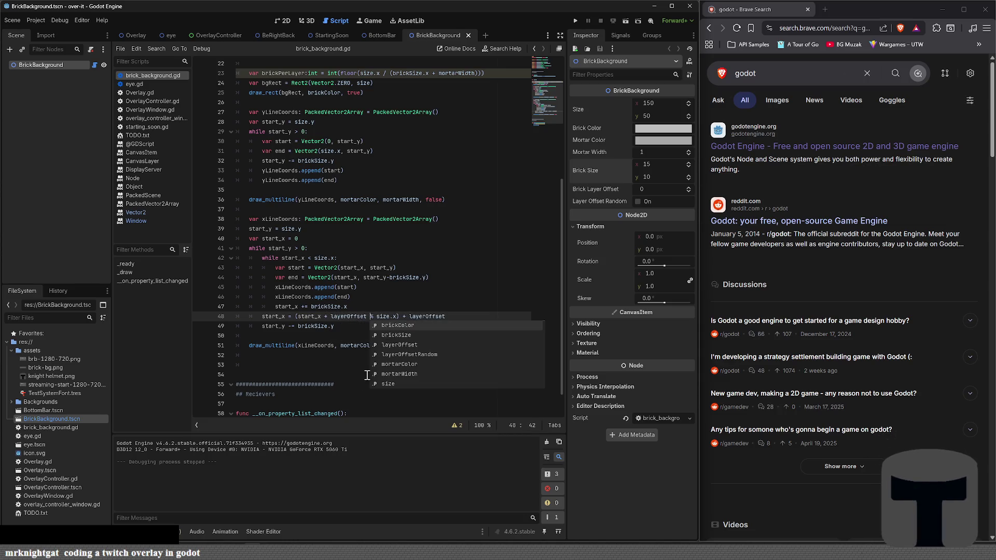
pyautogui.press('End')
pyautogui.press('BackSpace')
pyautogui.press('BackSpace')
pyautogui.press('BackSpace')
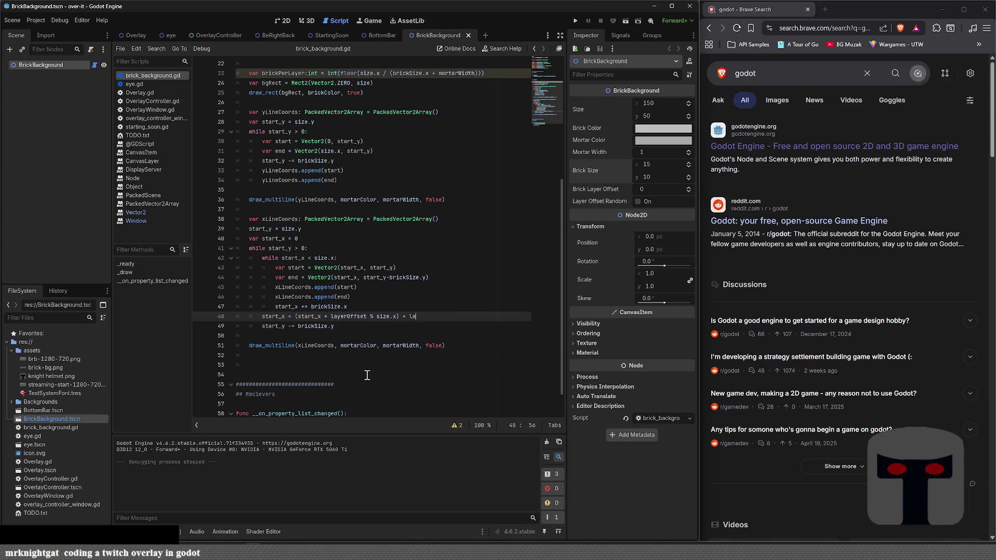
pyautogui.press('F6')
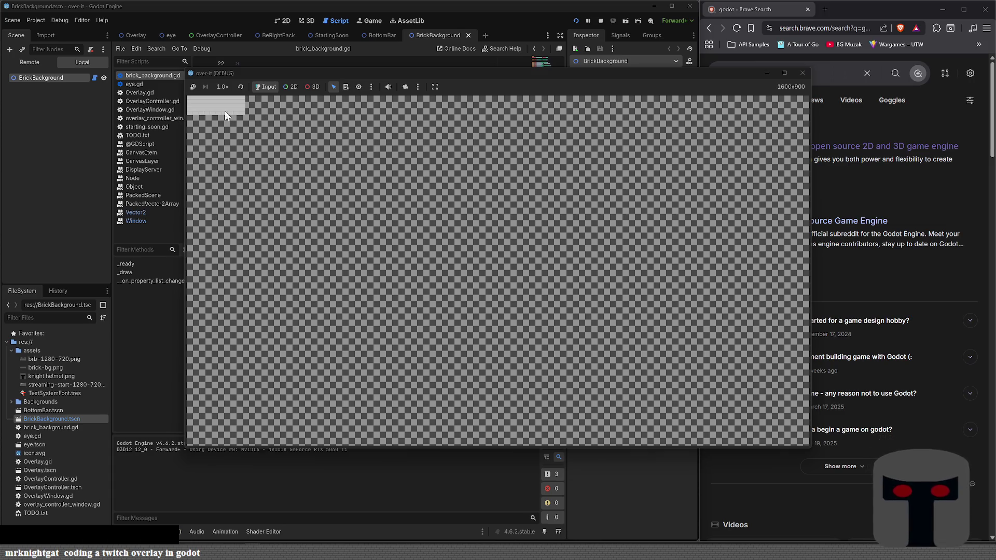
pyautogui.click(801, 74)
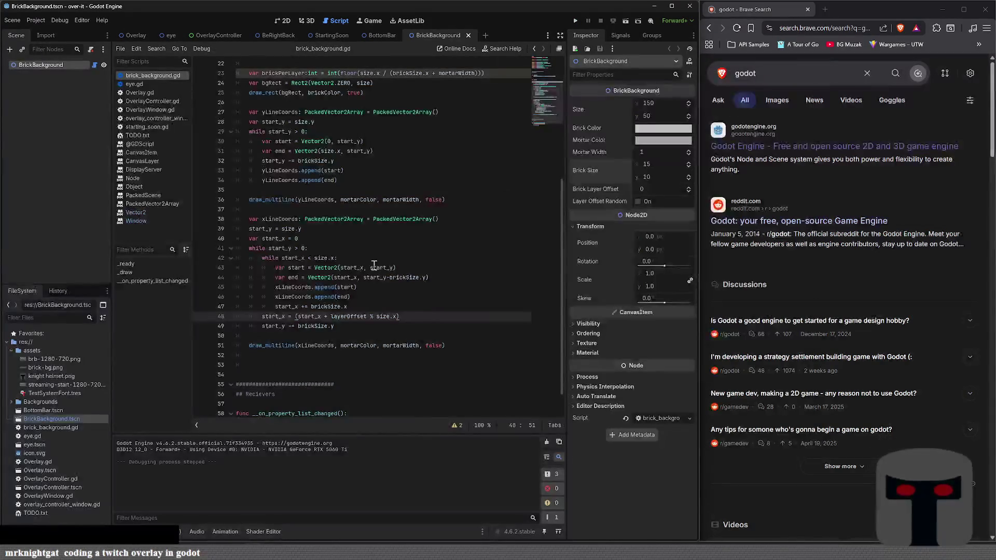
# Close the parenthesis so line 48 reads (start_x + layerOffset) % size.x, and test-run again.
pyautogui.click(369, 318)
pyautogui.write(')')
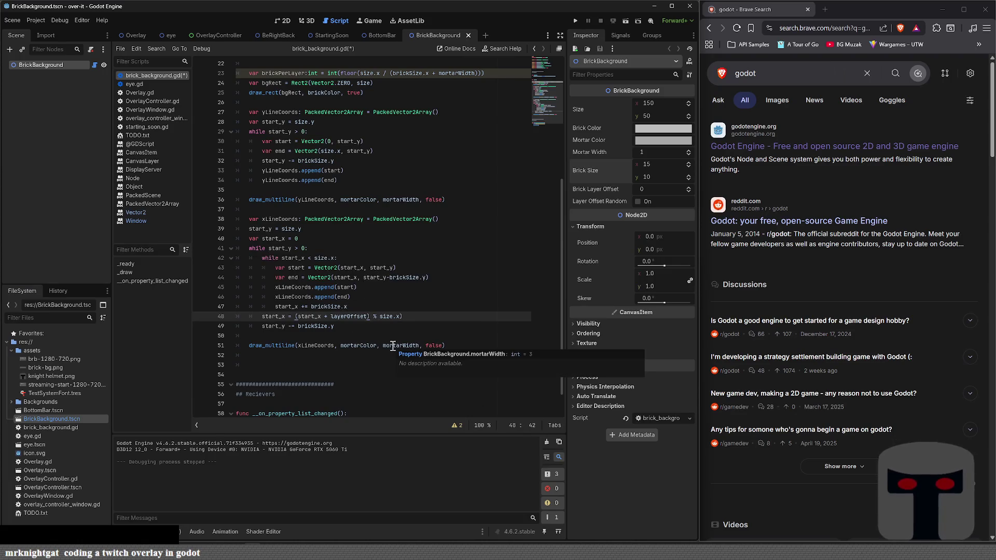
pyautogui.press('F5')
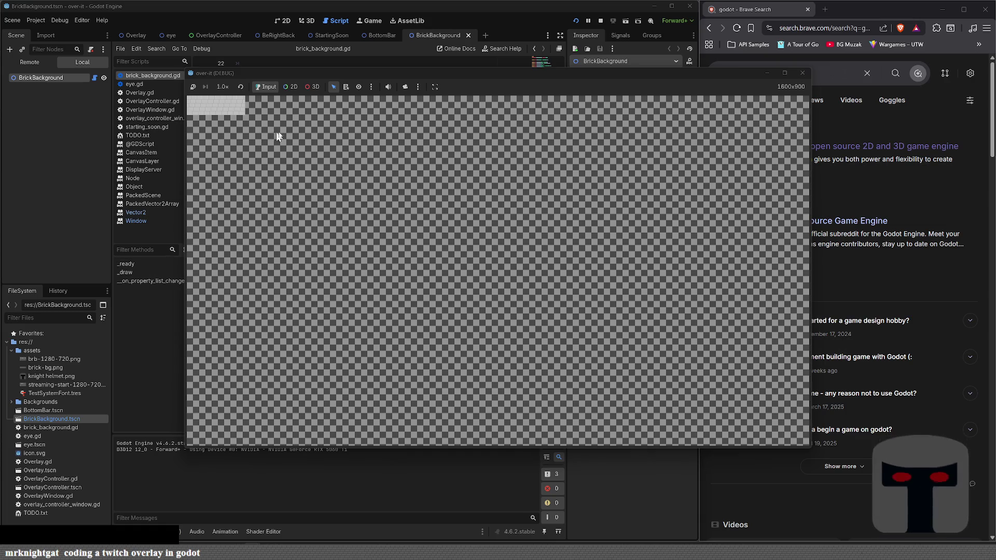
pyautogui.click(802, 73)
pyautogui.scroll(-5, 362, 299)
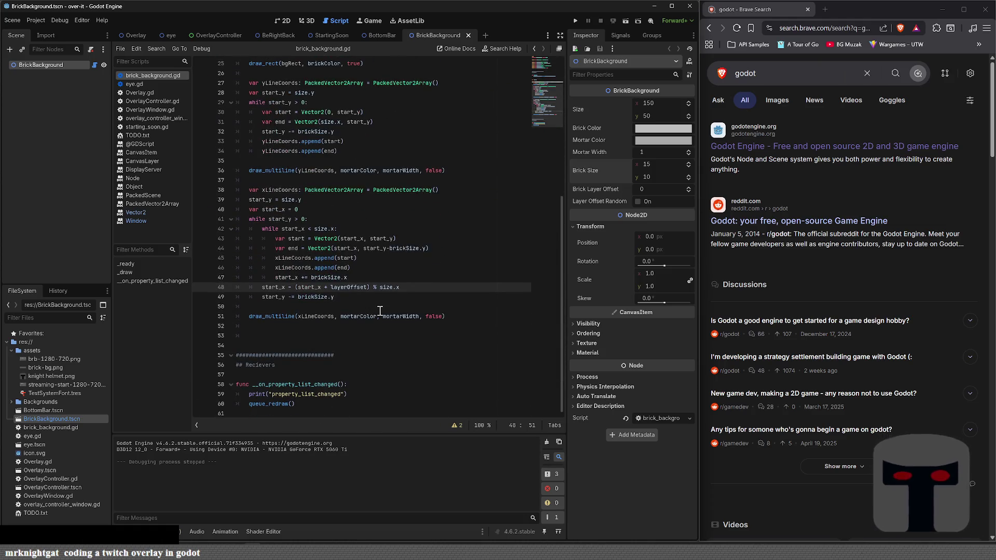
pyautogui.press('Up')
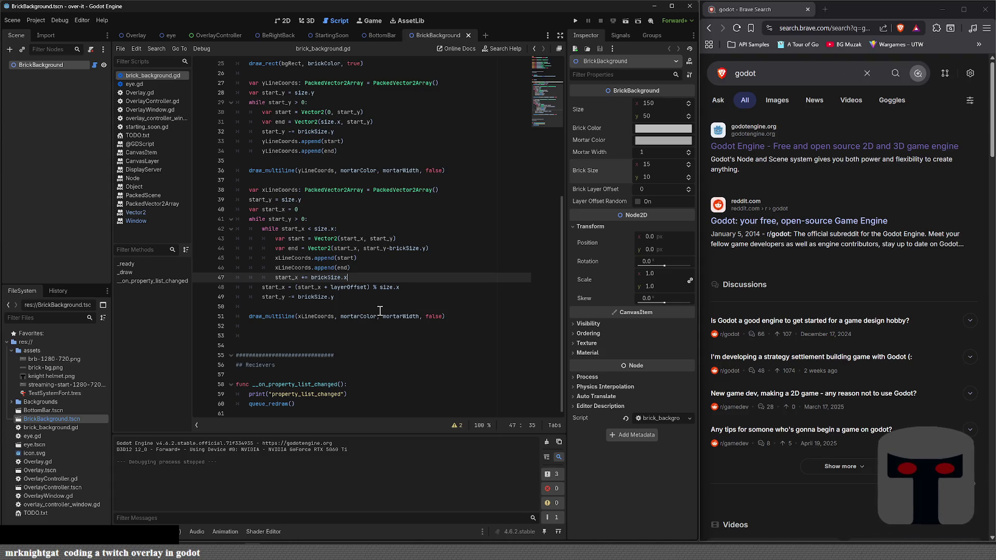
# Wrap the start_x update in 'if layerOffsetRandom:' and move the original line under 'else:'.
pyautogui.press('Return')
pyautogui.write('if layer')
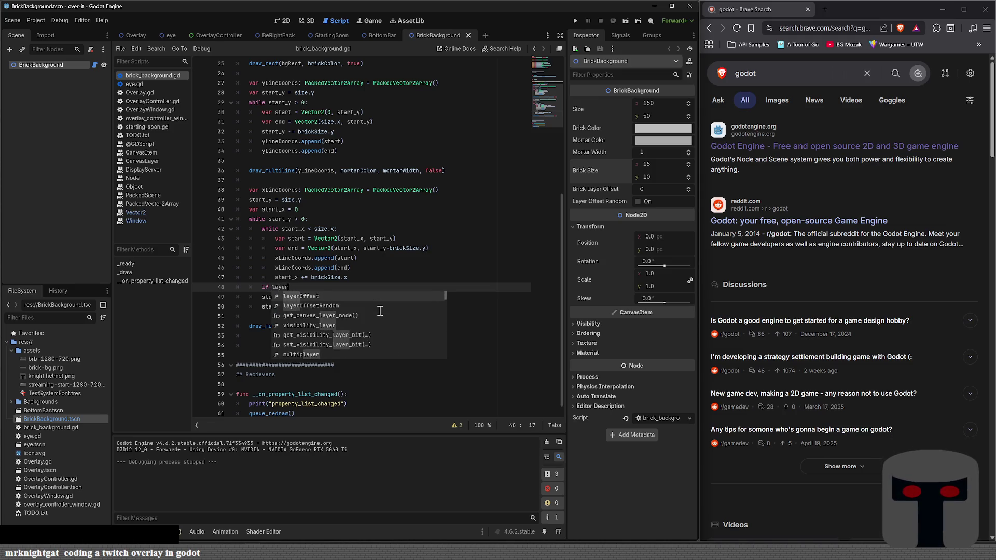
pyautogui.write('Offset')
pyautogui.write('R')
pyautogui.press('Return')
pyautogui.write(':')
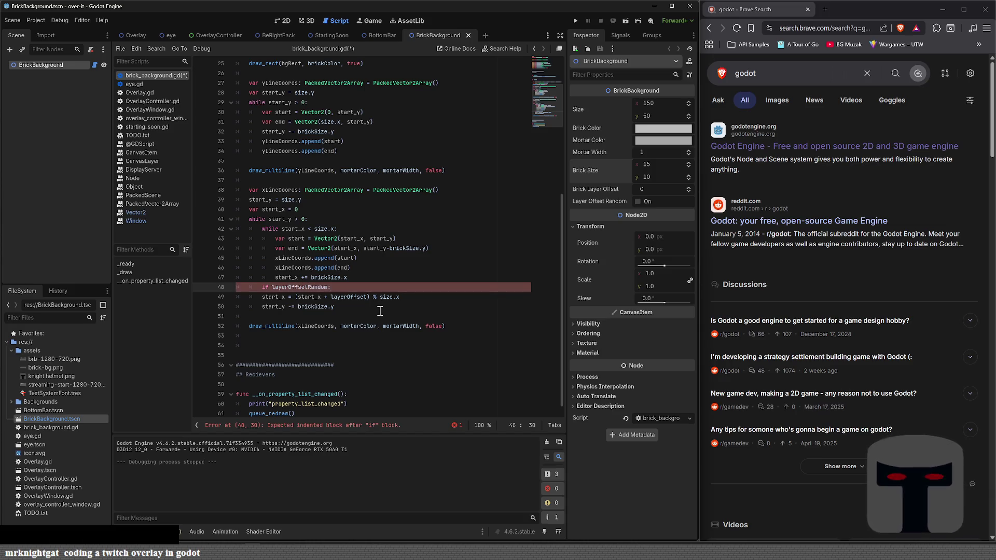
pyautogui.press('Return')
pyautogui.press('BackSpace')
pyautogui.write('else:')
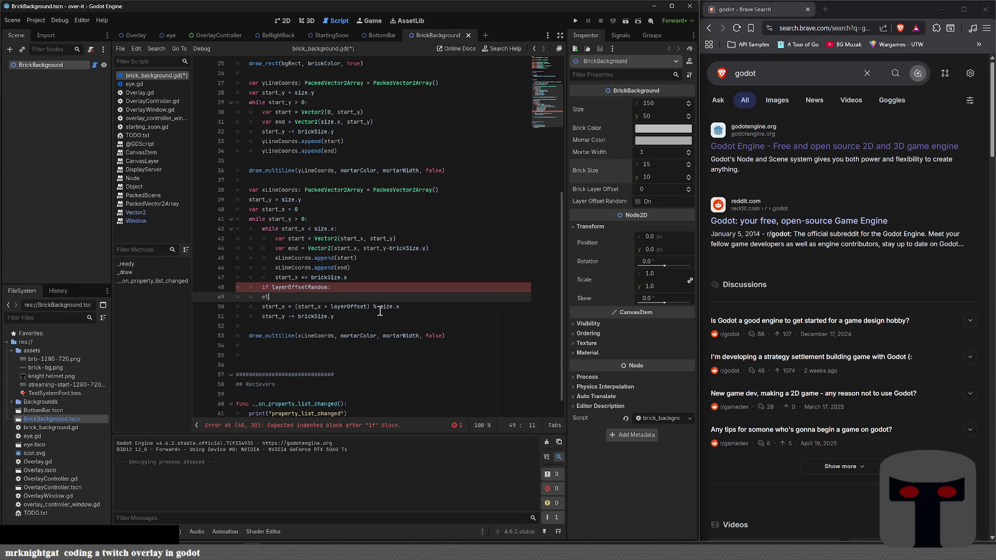
pyautogui.press('Return')
pyautogui.press('Down')
pyautogui.press('Home')
pyautogui.press('Tab')
pyautogui.press('Up')
pyautogui.press('Up')
pyautogui.press('End')
pyautogui.press('Delete')
# In the if branch, add randi_range(1, brickSize.x-1) to start_x, save, and open randi_range's docs.
pyautogui.press('Up')
pyautogui.press('End')
pyautogui.press('Return')
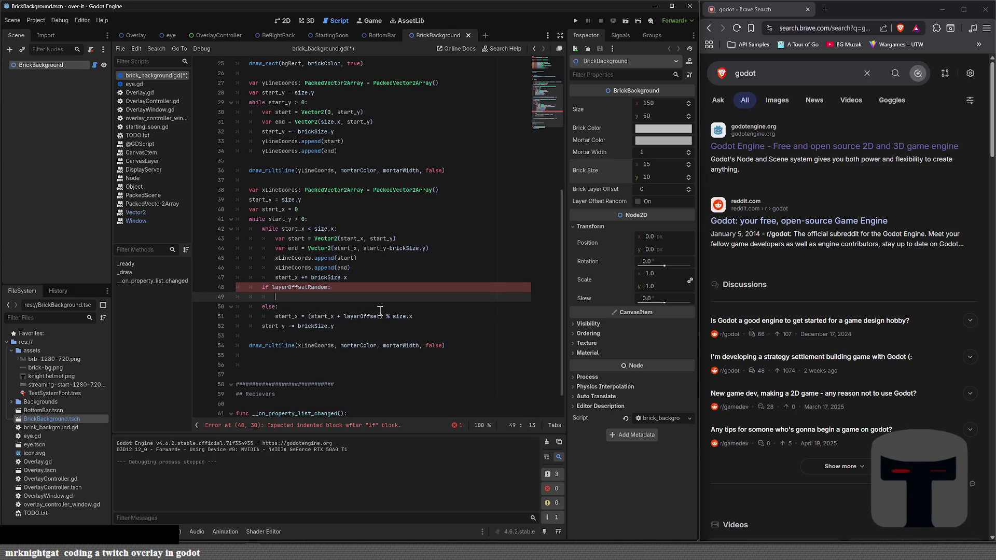
pyautogui.write('start_x = ')
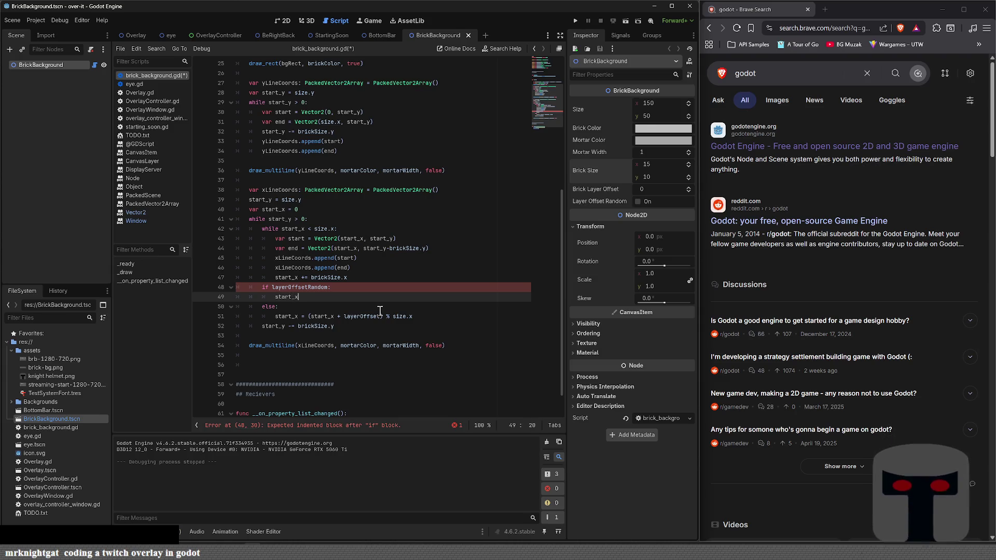
pyautogui.write('(start')
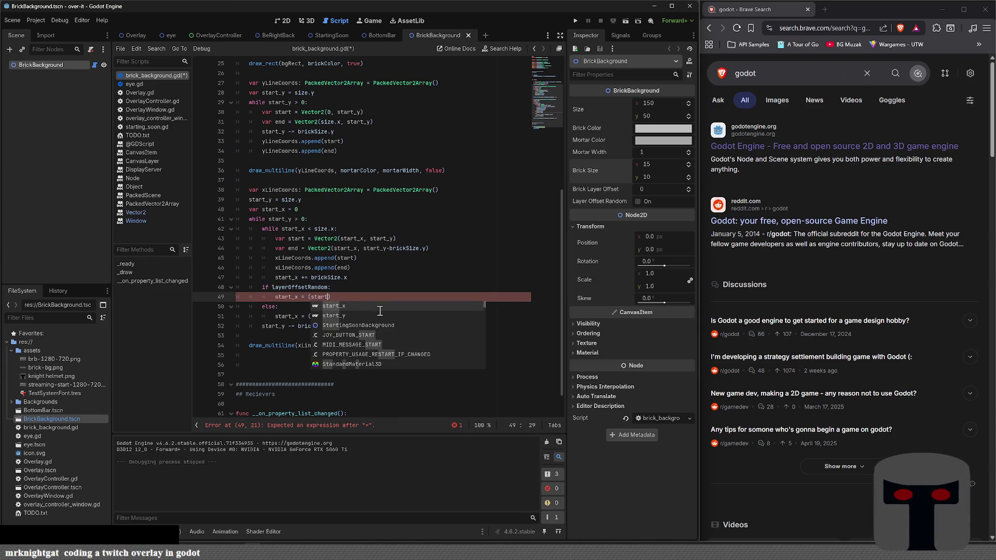
pyautogui.press('Return')
pyautogui.write('+ rang')
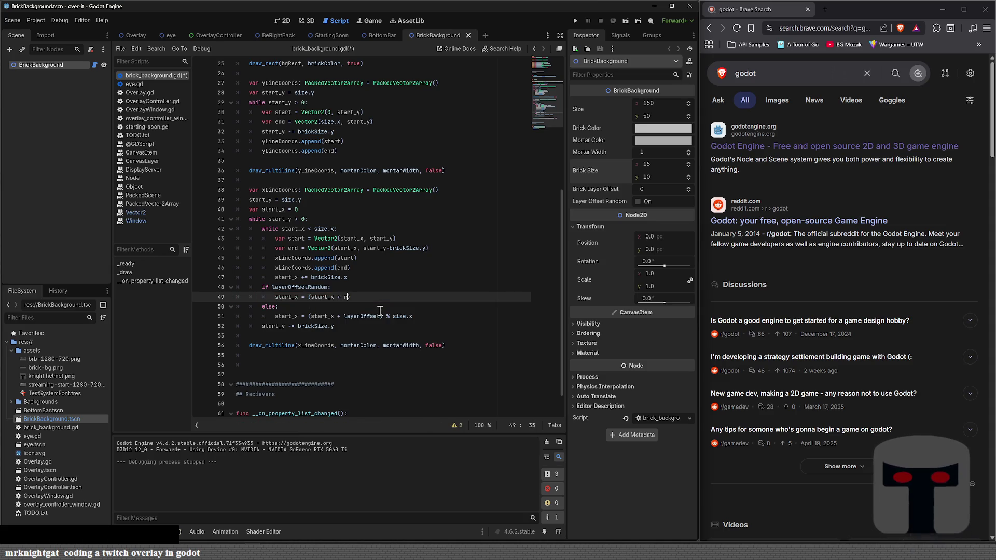
pyautogui.press('BackSpace')
pyautogui.write('di')
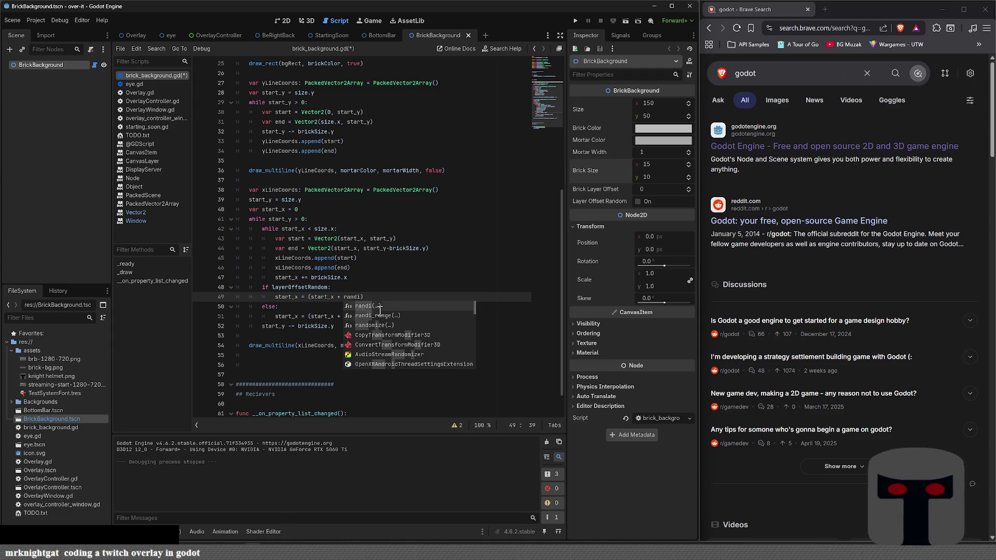
pyautogui.press('Down')
pyautogui.press('Return')
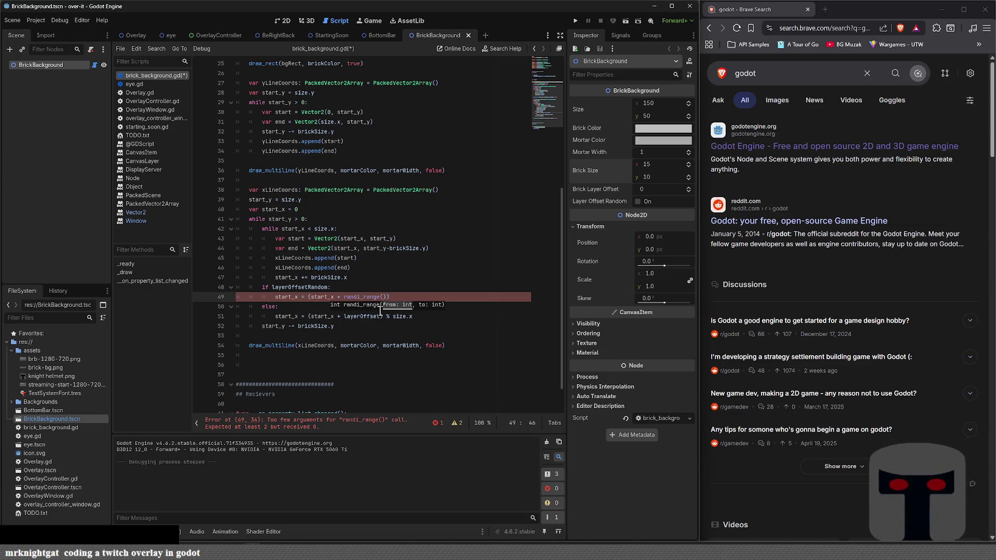
pyautogui.write(', size.')
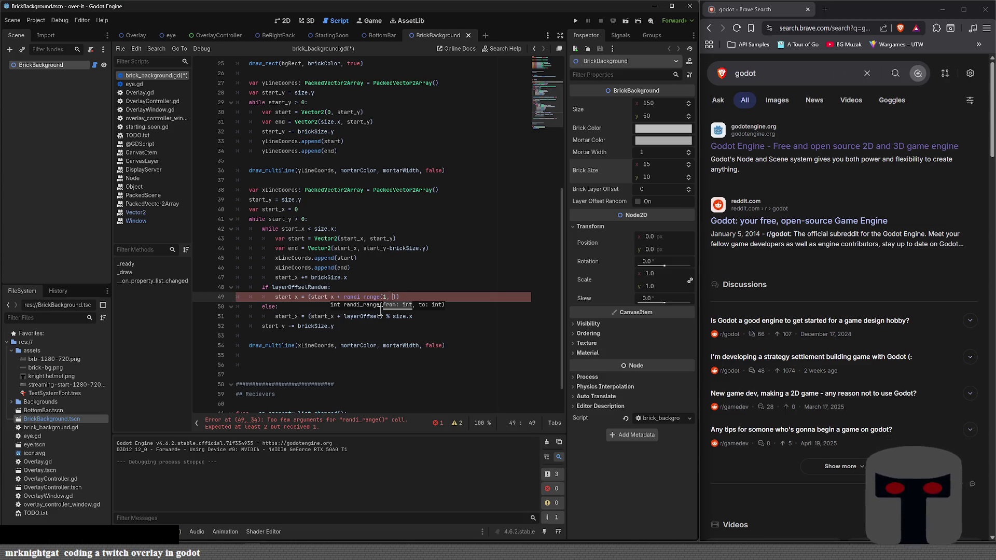
pyautogui.write('x')
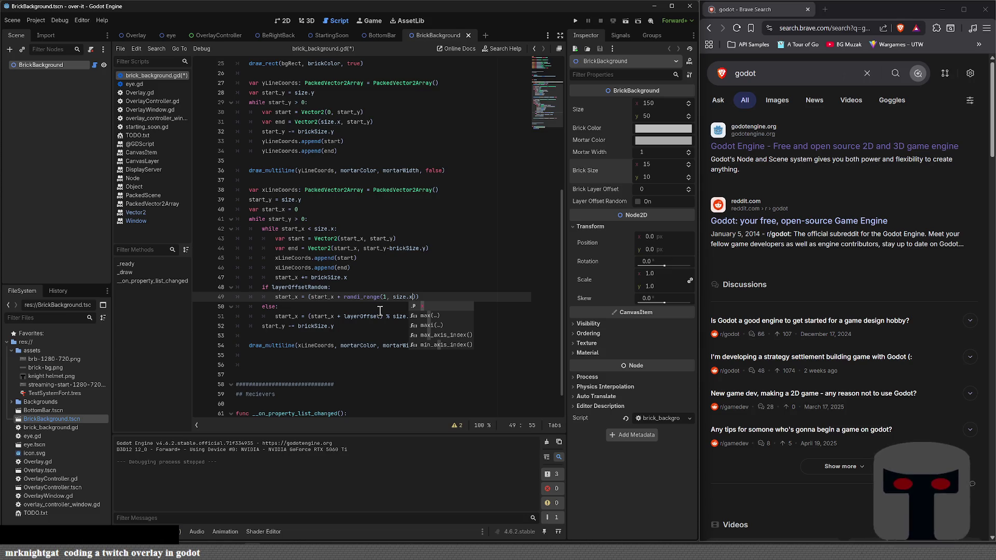
pyautogui.press('BackSpace')
pyautogui.press('BackSpace')
pyautogui.press('BackSpace')
pyautogui.write('bra')
pyautogui.press('BackSpace')
pyautogui.write('ick')
pyautogui.press('Down')
pyautogui.press('Return')
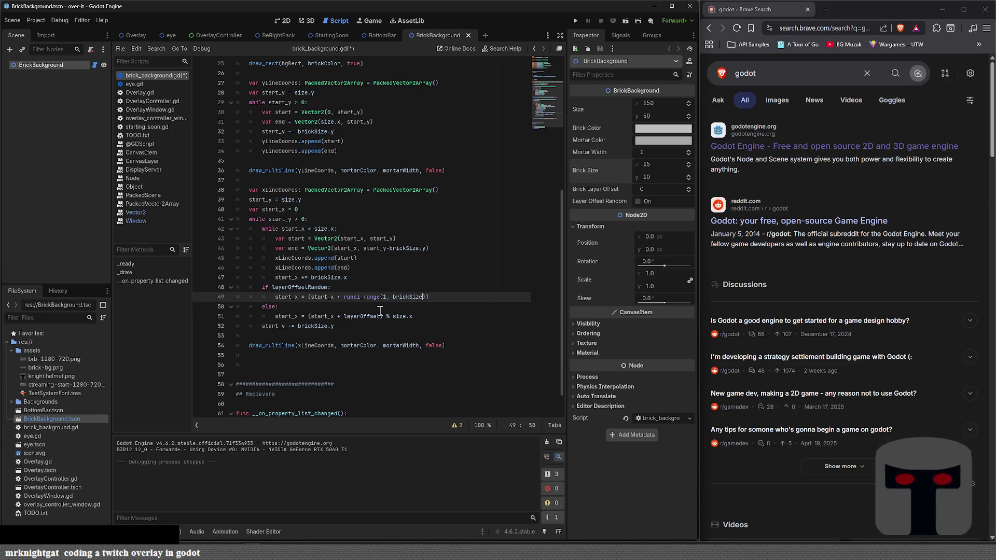
pyautogui.write('.x')
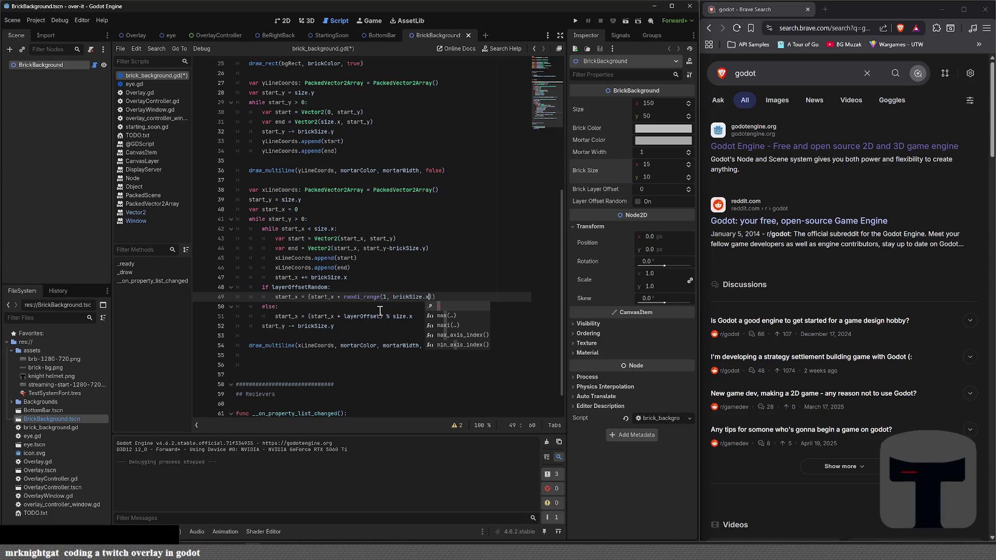
pyautogui.write('-1')
pyautogui.hotkey('ctrl', 's')
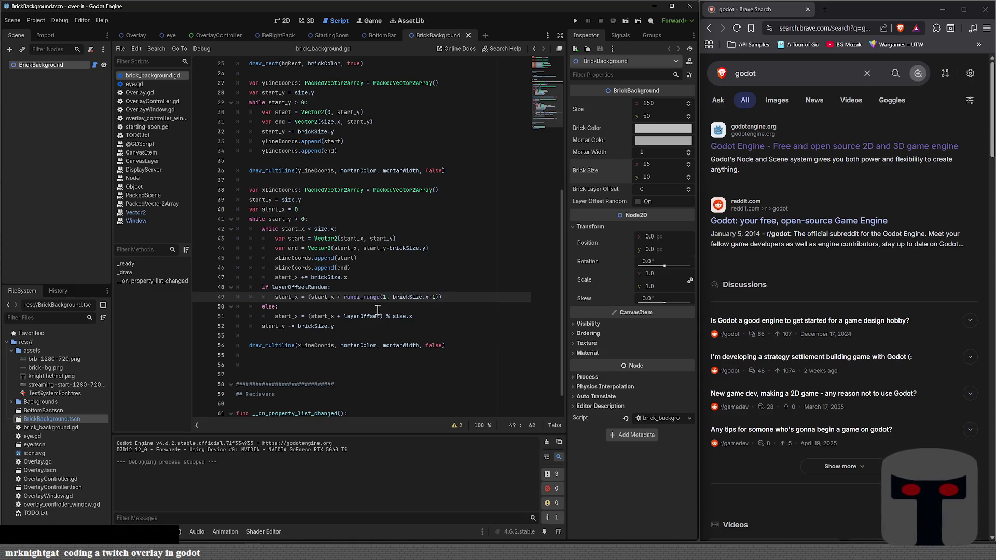
pyautogui.keyDown('ctrl'); pyautogui.click(366, 296); pyautogui.keyUp('ctrl')
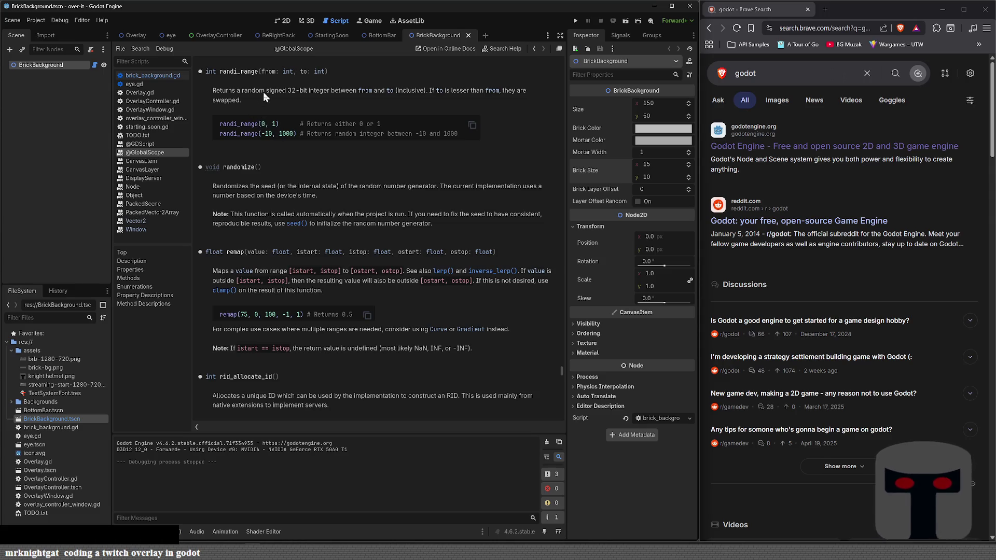
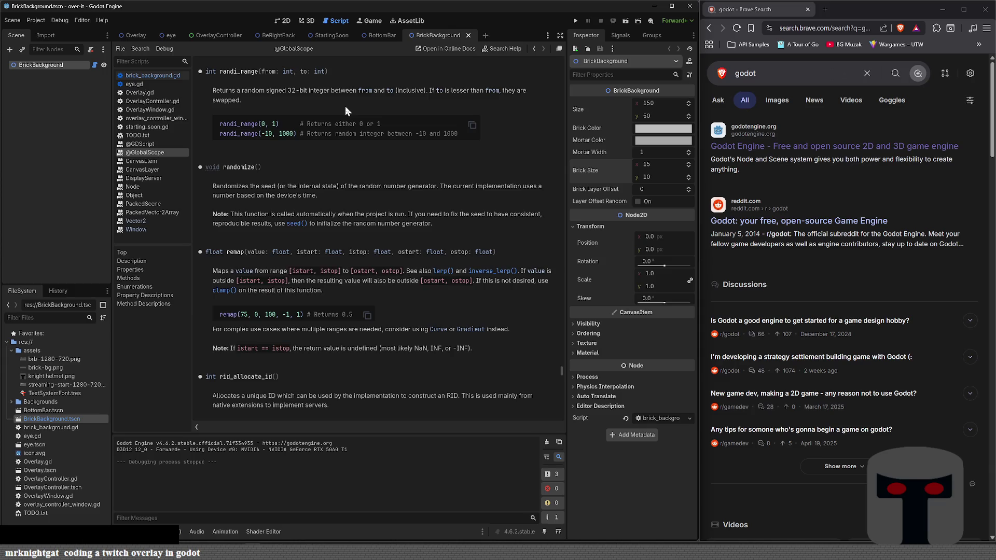
# Enable Layer Offset Random on BrickBackground and preview the randomized wall in the 2D view.
pyautogui.click(284, 20)
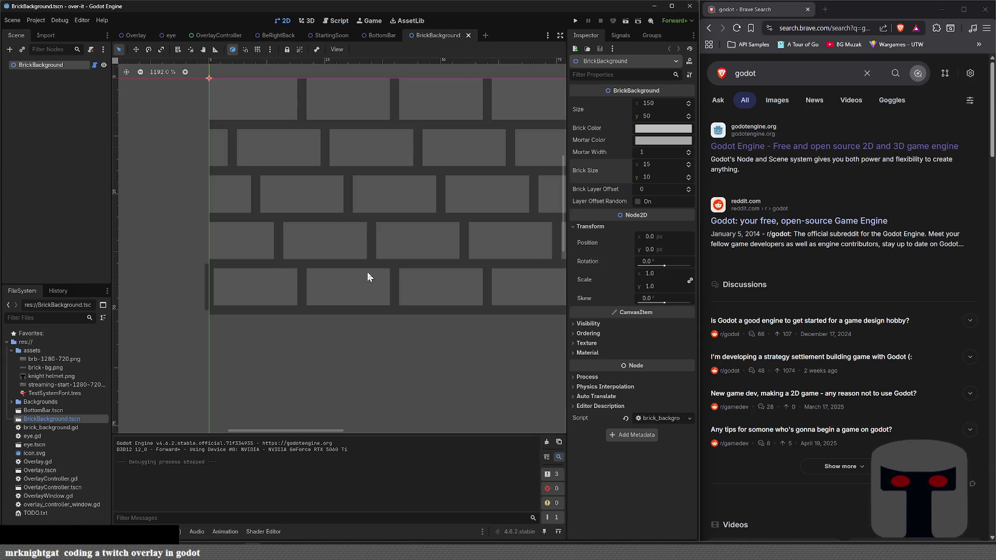
pyautogui.click(337, 21)
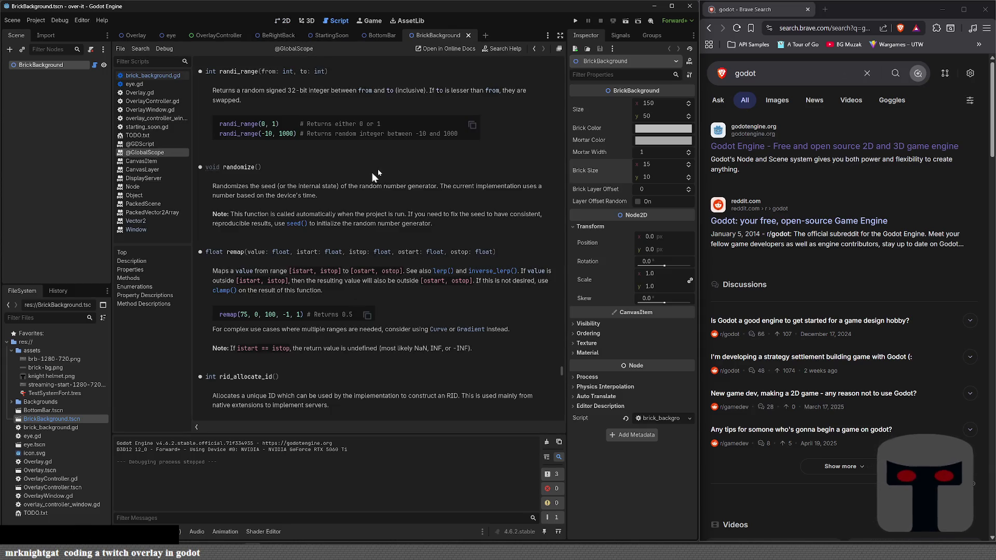
pyautogui.click(639, 202)
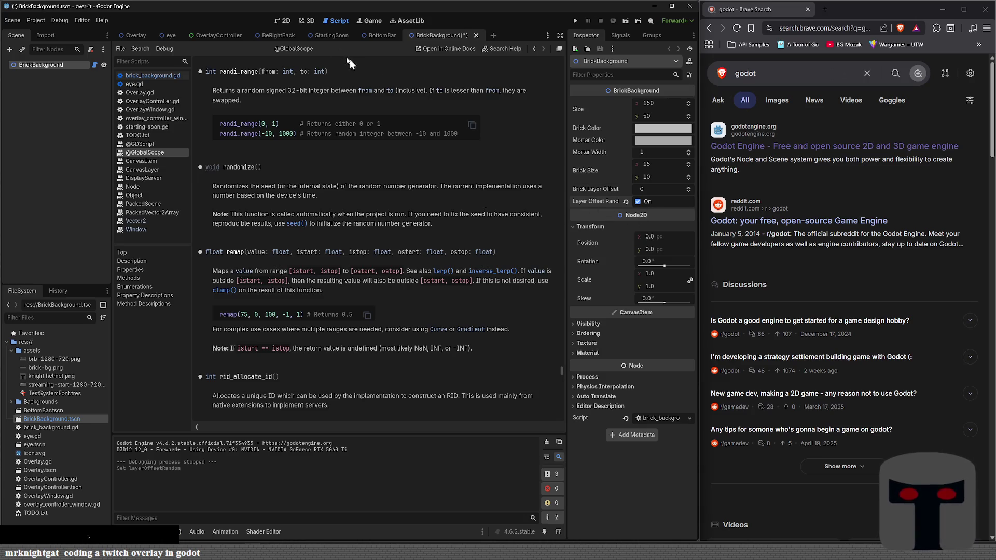
pyautogui.click(286, 20)
pyautogui.scroll(-8, 365, 166)
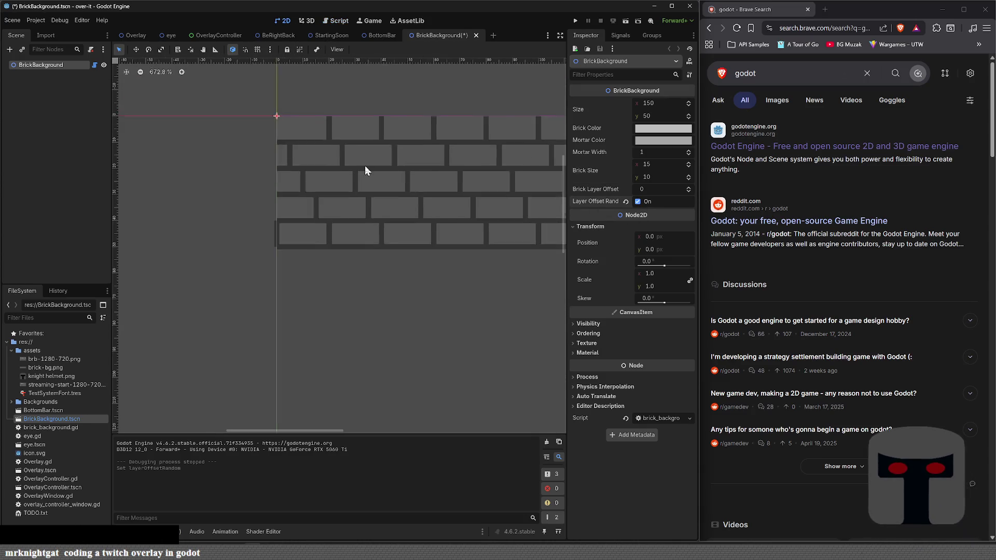
pyautogui.scroll(9, 367, 169)
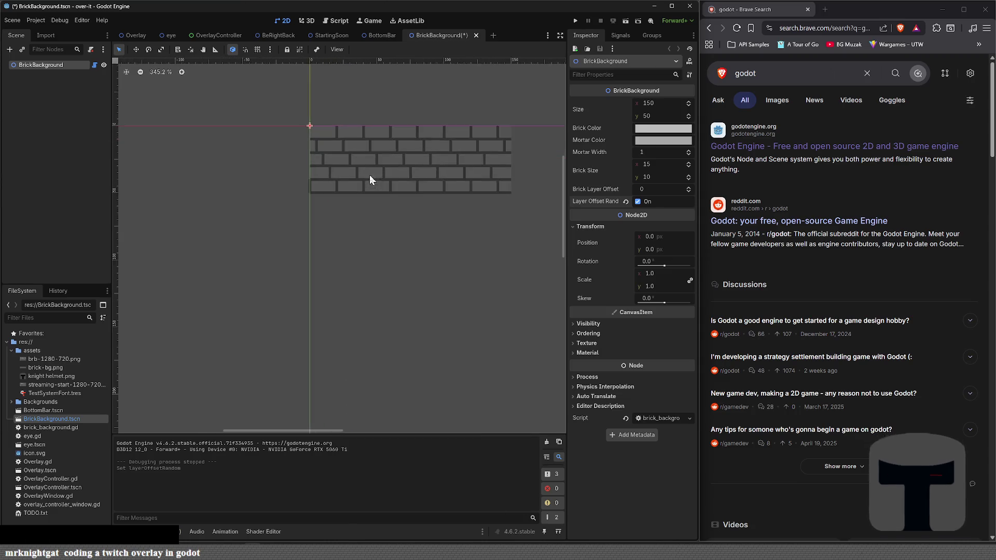
pyautogui.scroll(-1, 375, 190)
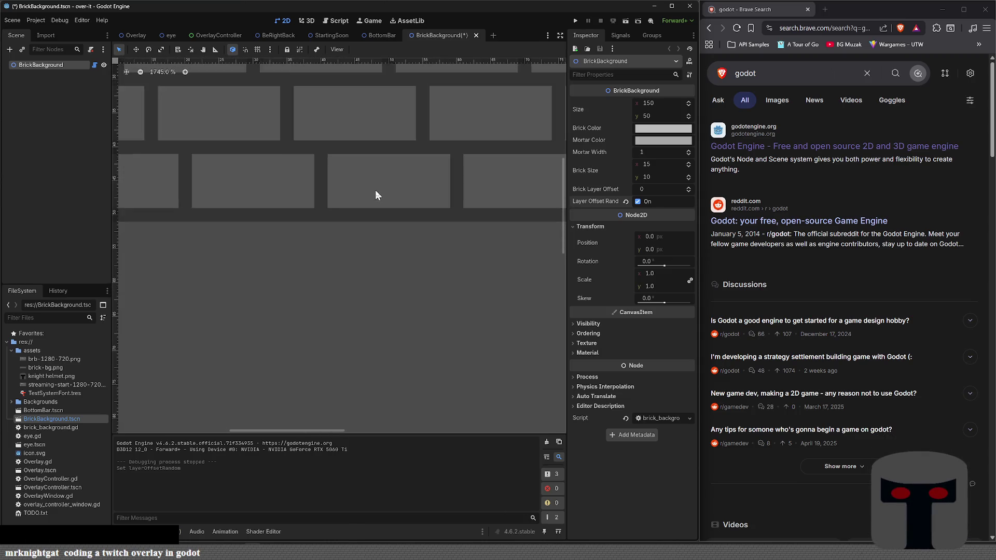
pyautogui.scroll(-11, 375, 189)
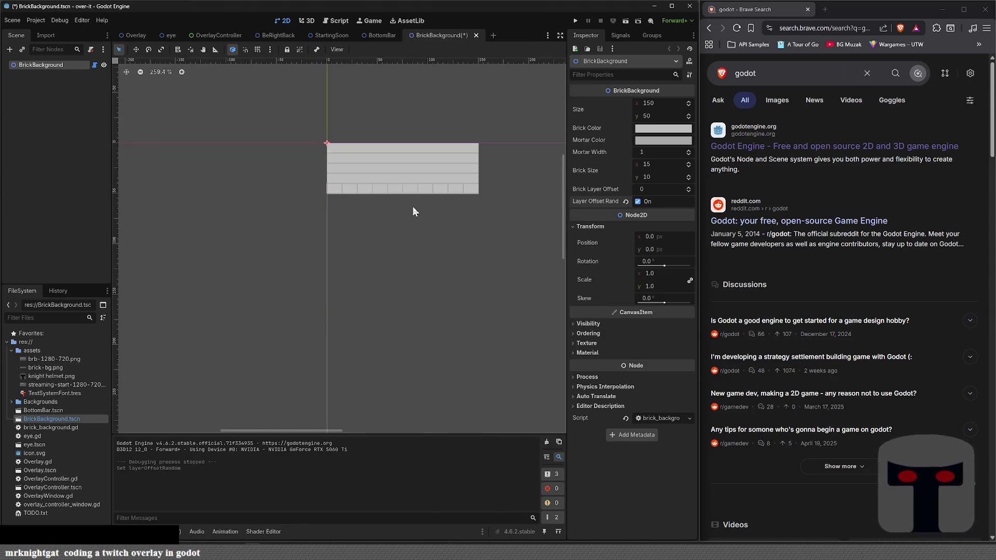
pyautogui.scroll(8, 413, 210)
pyautogui.scroll(1, 412, 206)
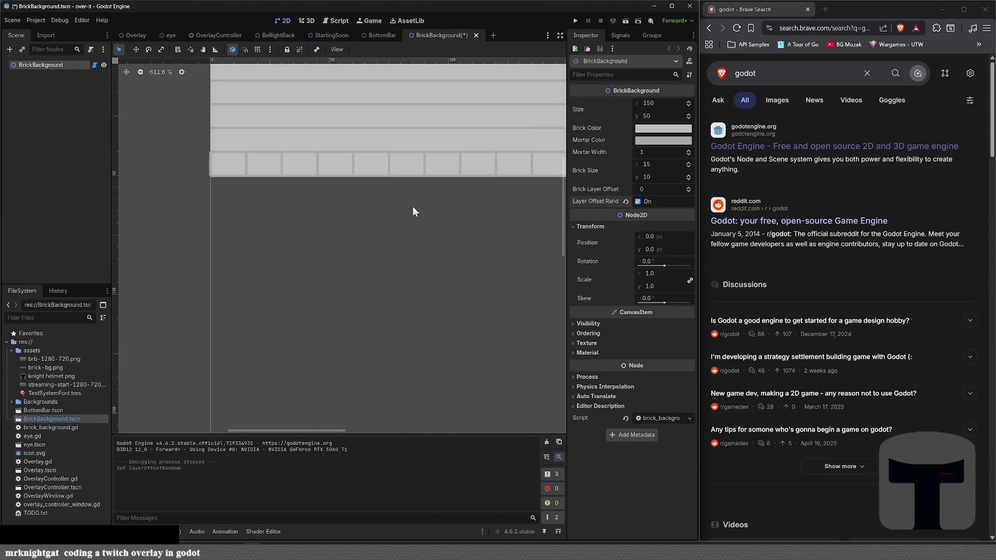
pyautogui.scroll(-3, 409, 202)
# Save the BrickBackground scene with Ctrl+S.
pyautogui.click(338, 21)
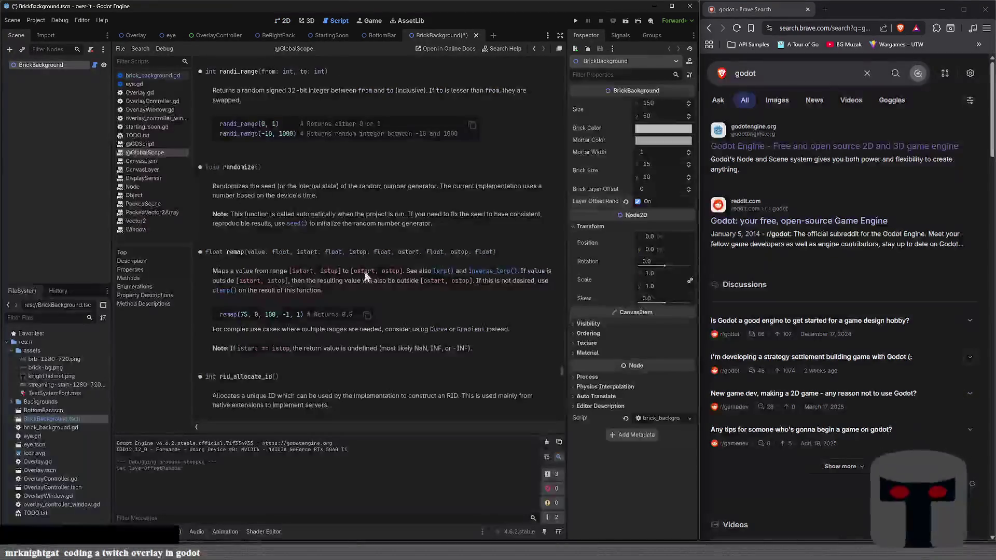
pyautogui.hotkey('ctrl', 's')
pyautogui.click(284, 20)
pyautogui.click(332, 20)
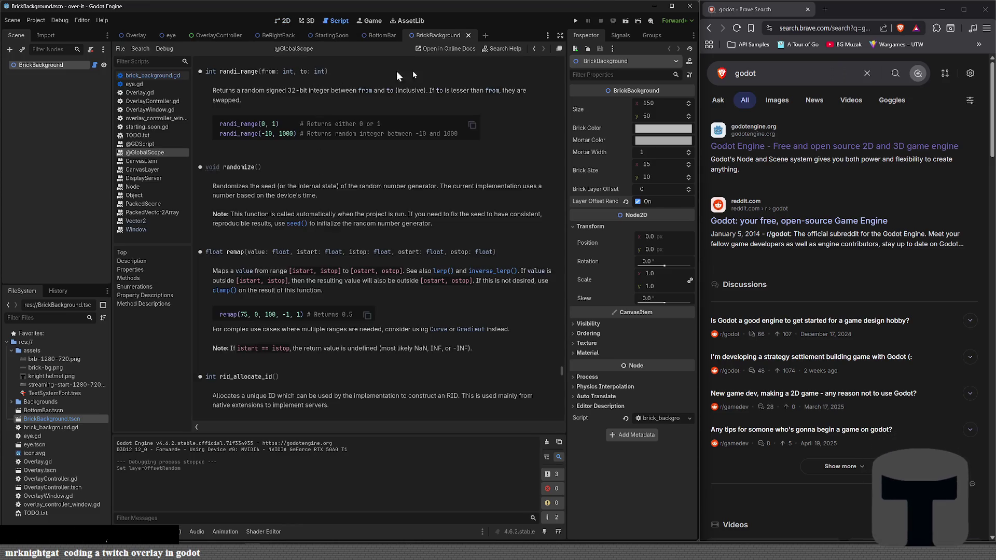
# Append ' % size.x' to the random layer offset on line 49 of brick_background.gd.
pyautogui.click(534, 49)
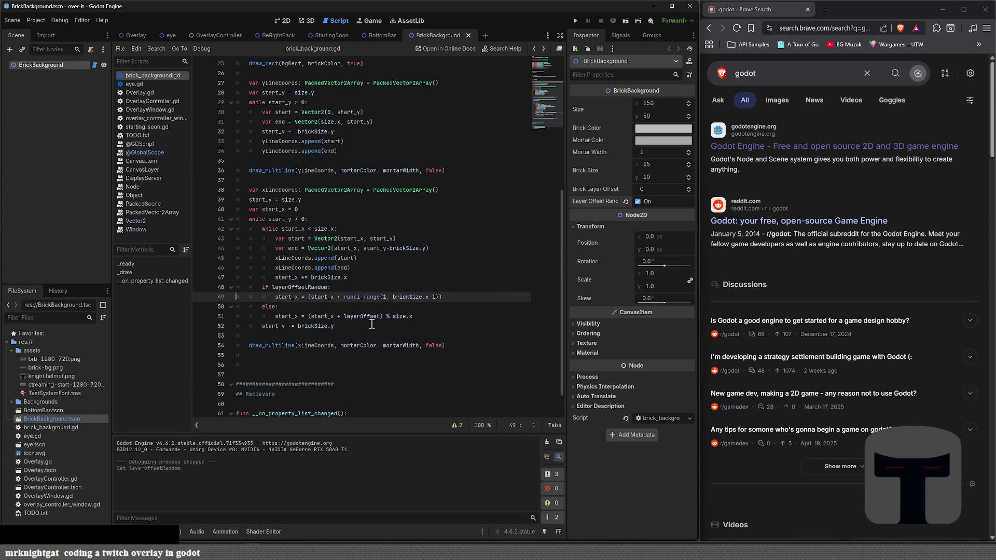
pyautogui.moveTo(373, 320)
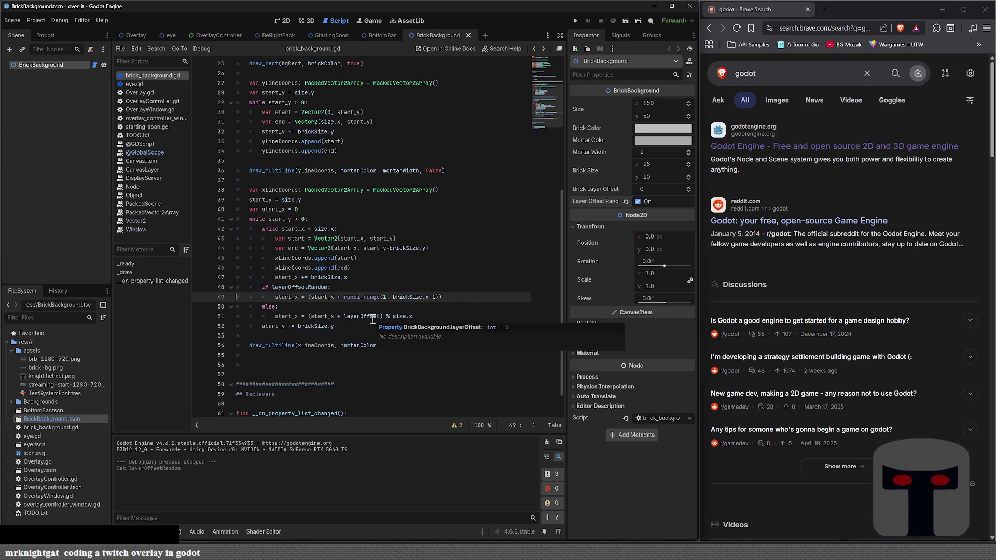
pyautogui.click(473, 297)
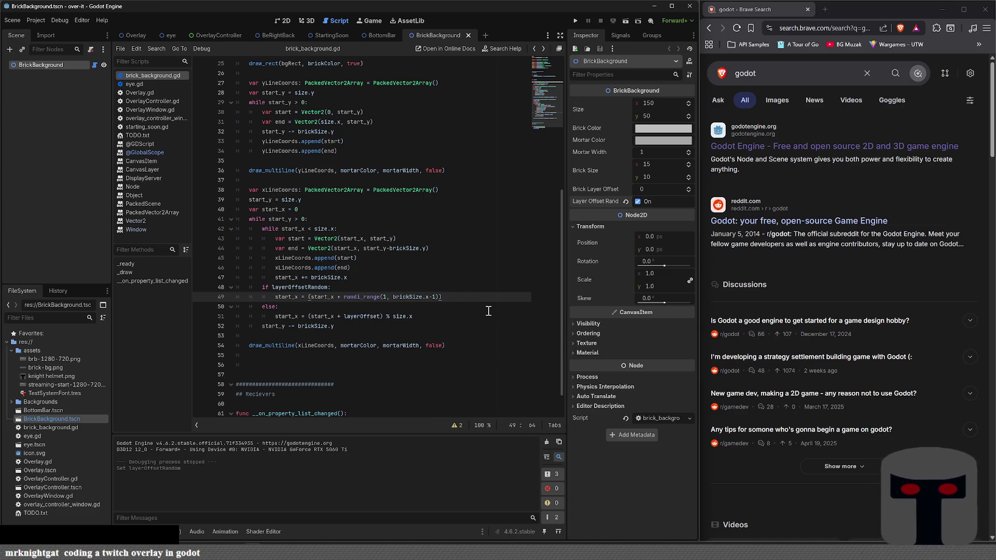
pyautogui.write('% size.x')
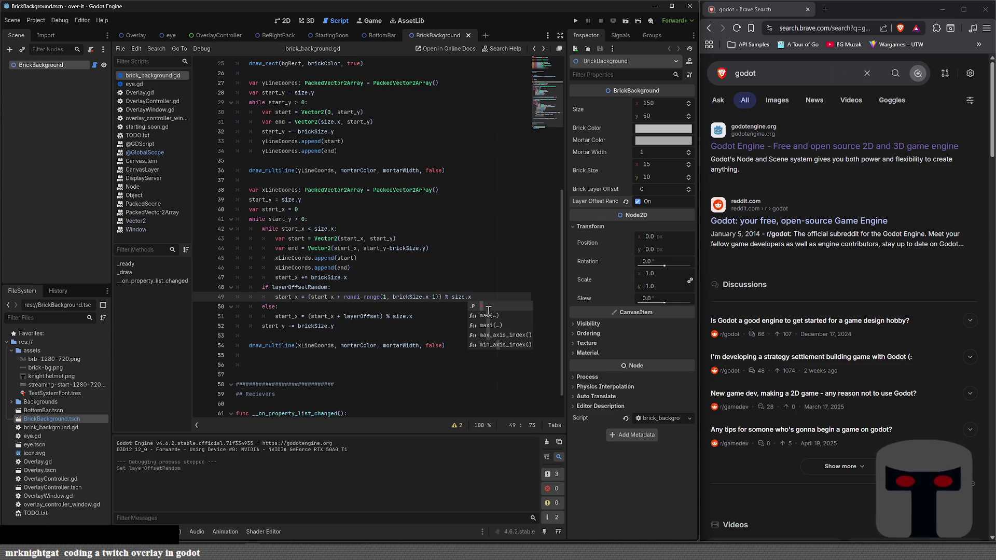
# Test-run the project, close the game window, and view the brick scene in 2D.
pyautogui.press('F5')
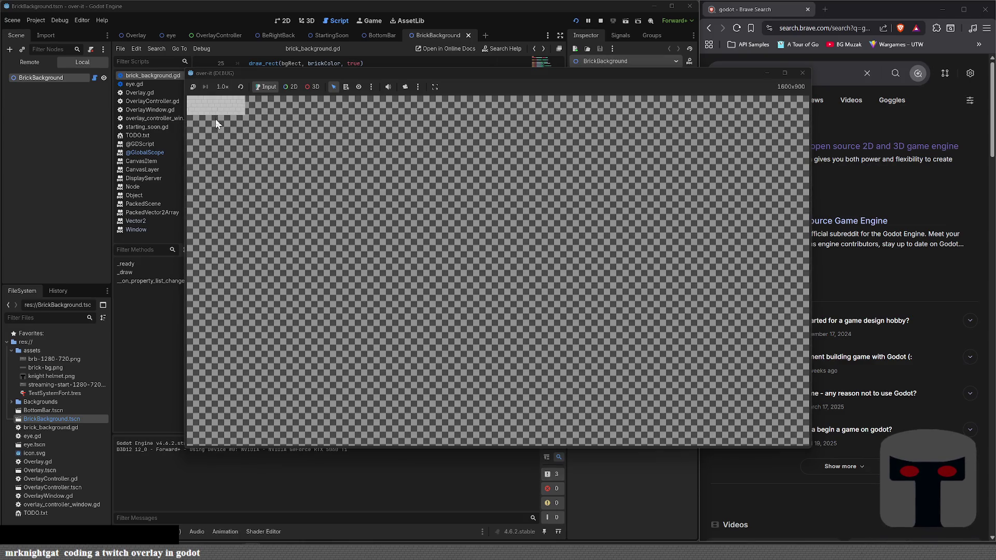
pyautogui.click(799, 76)
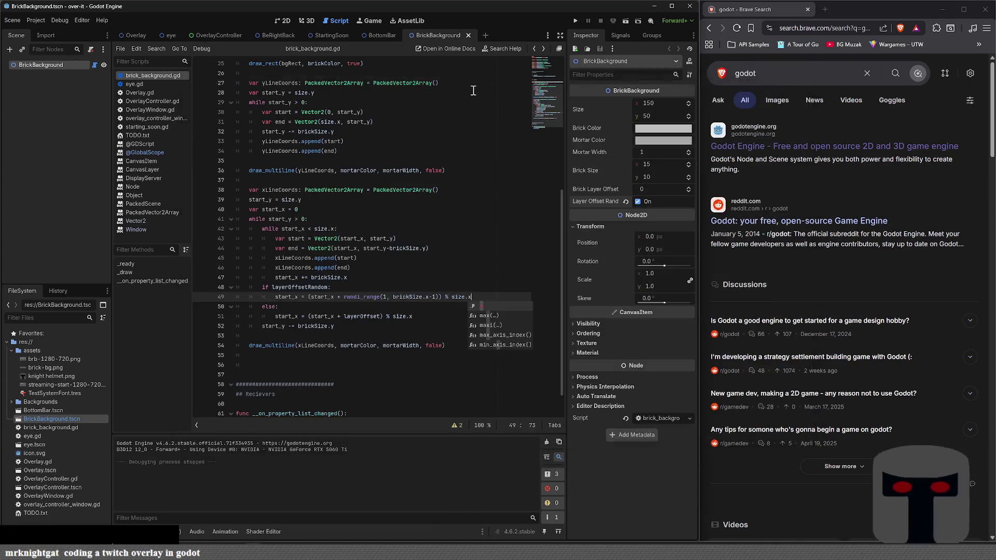
pyautogui.click(288, 21)
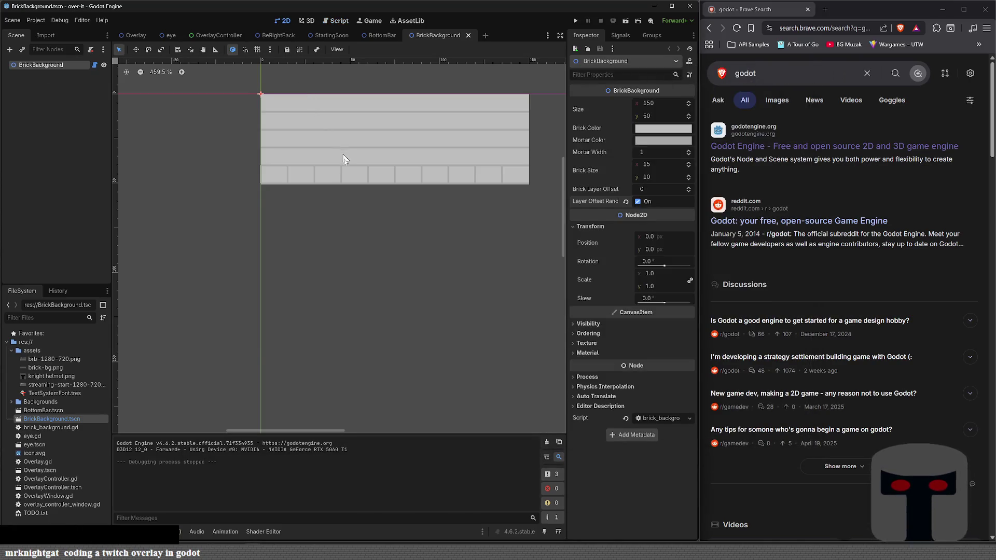
# Zoom in and out on the randomly offset brick wall to inspect it, then return to brick_background.gd.
pyautogui.scroll(-5, 363, 234)
pyautogui.scroll(5, 381, 285)
pyautogui.scroll(-5, 381, 294)
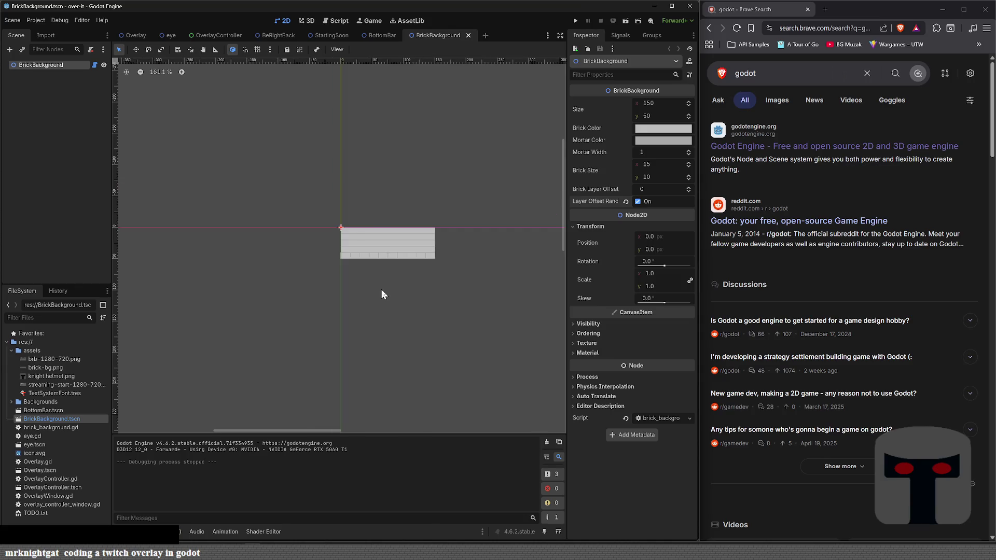
pyautogui.rightClick(318, 343)
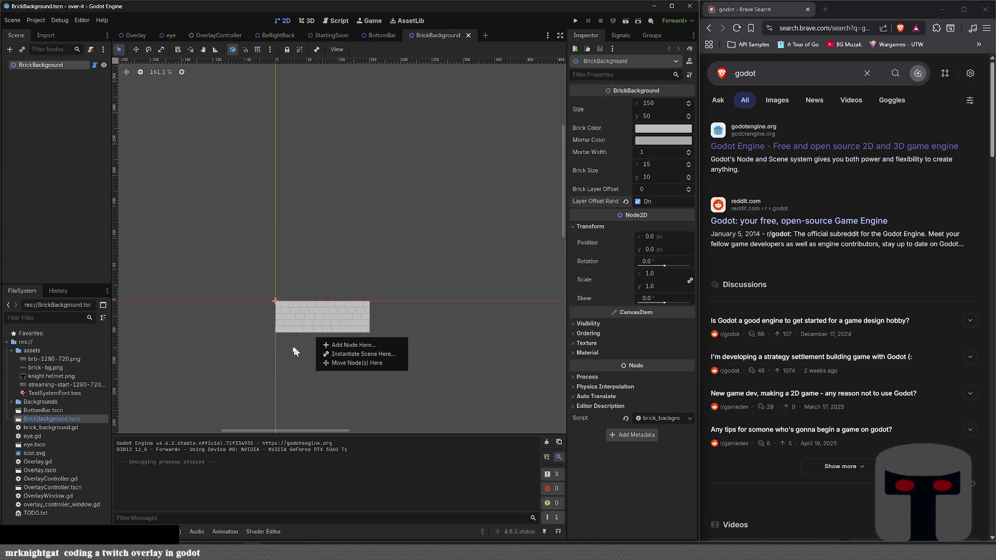
pyautogui.click(304, 348)
pyautogui.scroll(7, 316, 346)
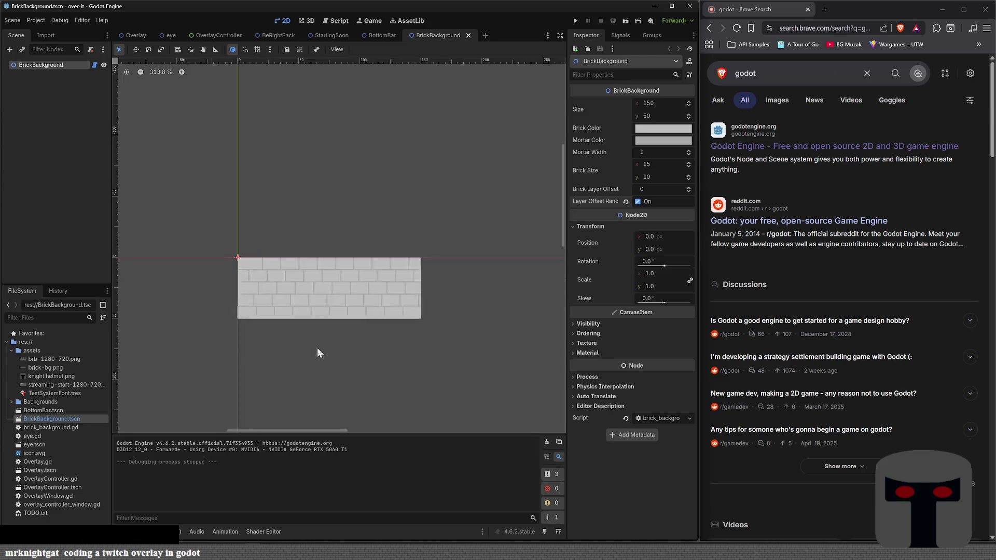
pyautogui.scroll(-2, 332, 346)
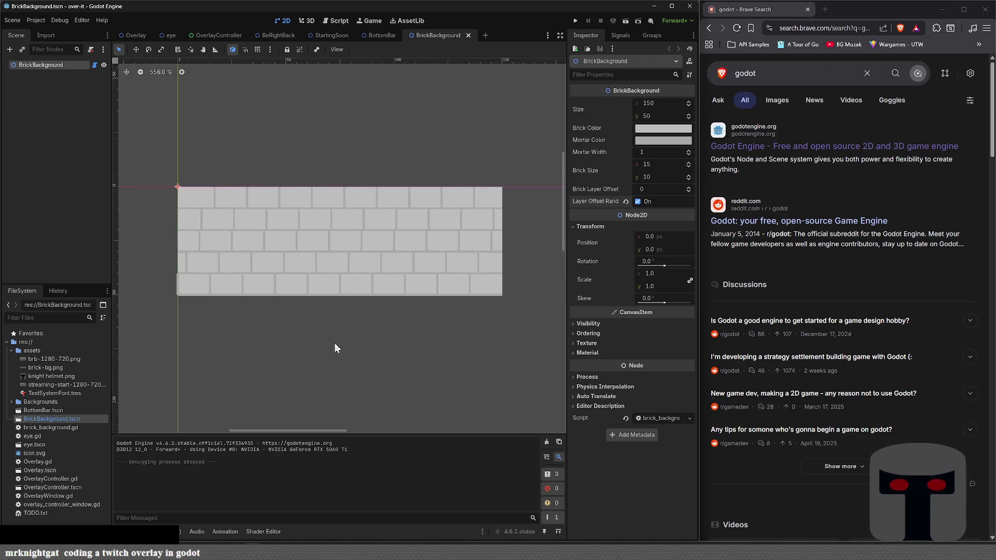
pyautogui.scroll(-3, 334, 343)
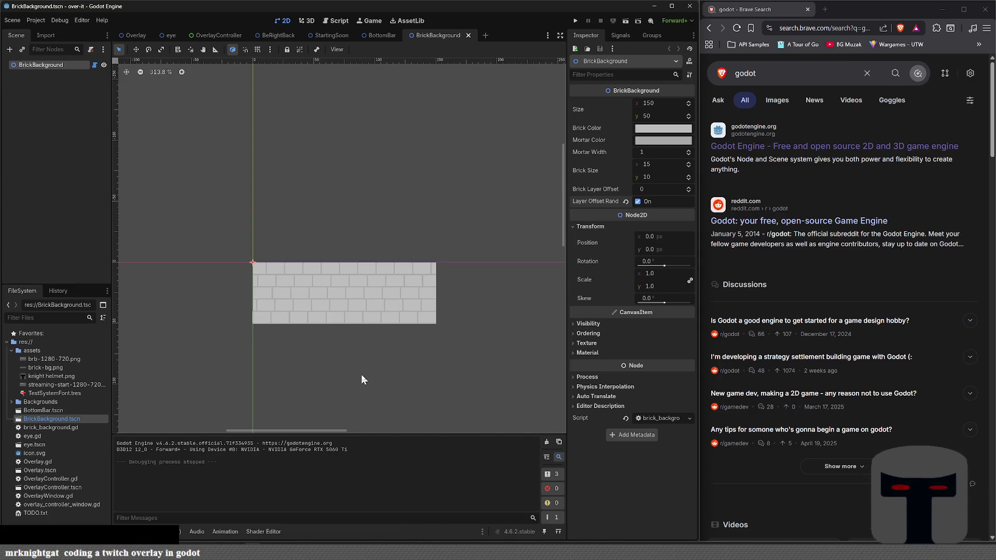
pyautogui.scroll(-1, 362, 379)
pyautogui.scroll(3, 361, 379)
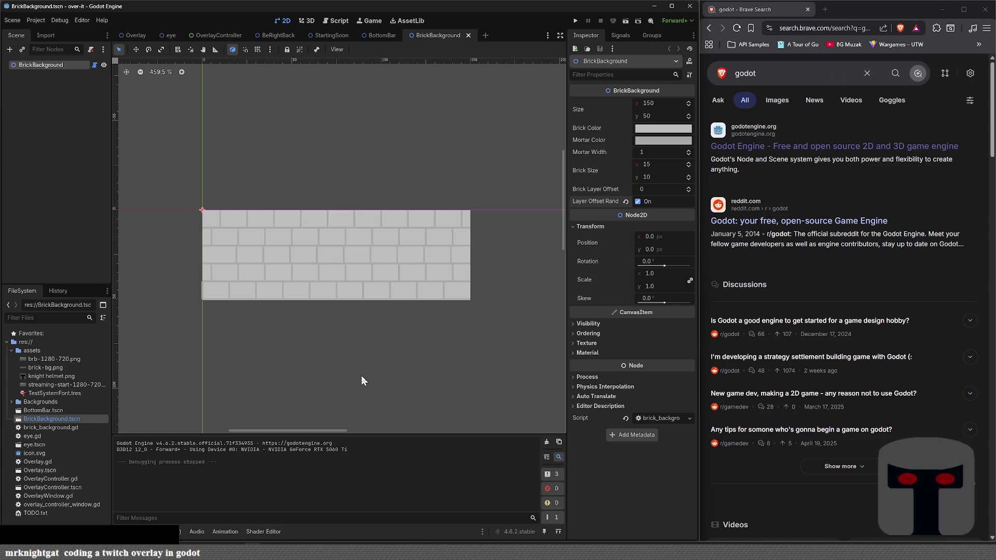
pyautogui.scroll(2, 361, 382)
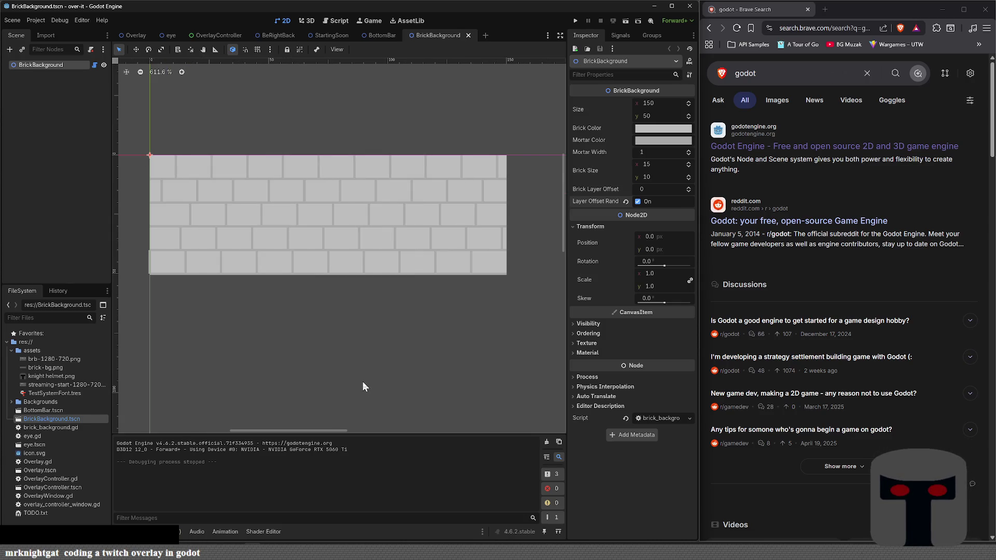
pyautogui.scroll(-3, 362, 382)
pyautogui.scroll(-1, 362, 382)
pyautogui.scroll(-1, 363, 382)
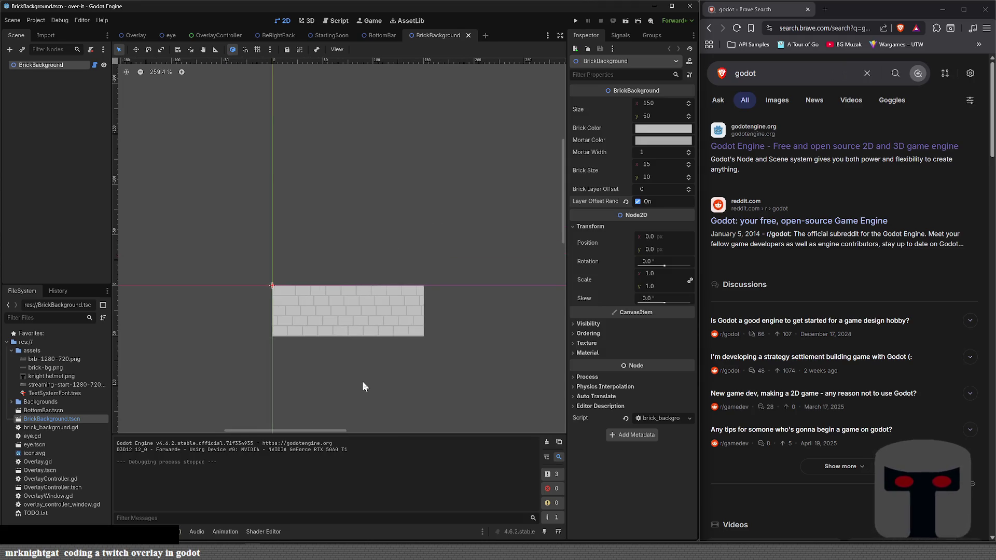
pyautogui.scroll(3, 362, 382)
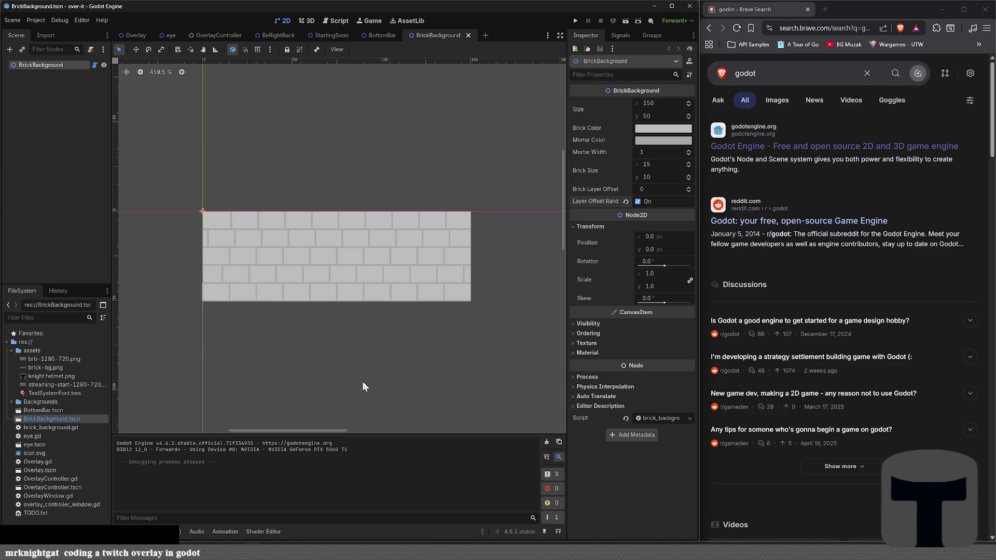
pyautogui.scroll(-2, 362, 386)
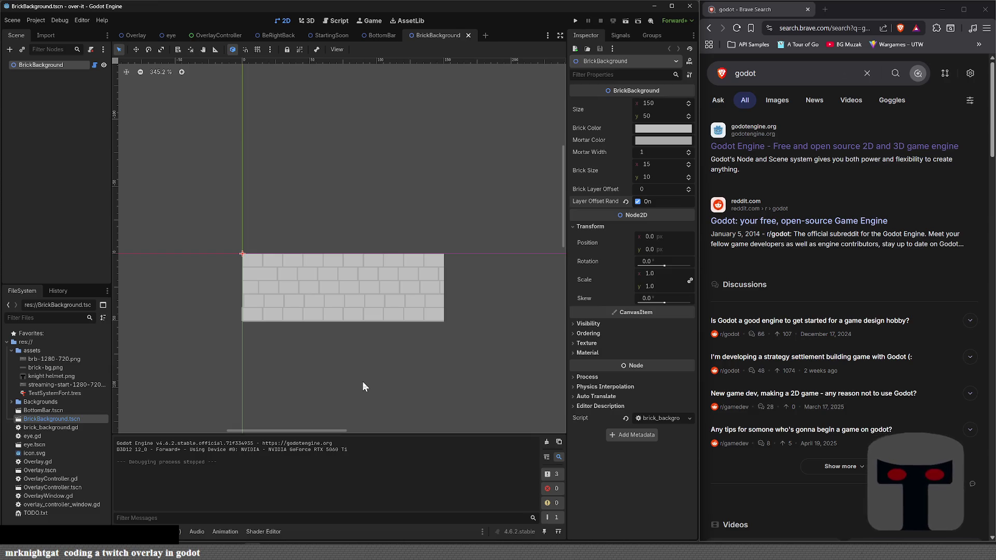
pyautogui.scroll(3, 364, 366)
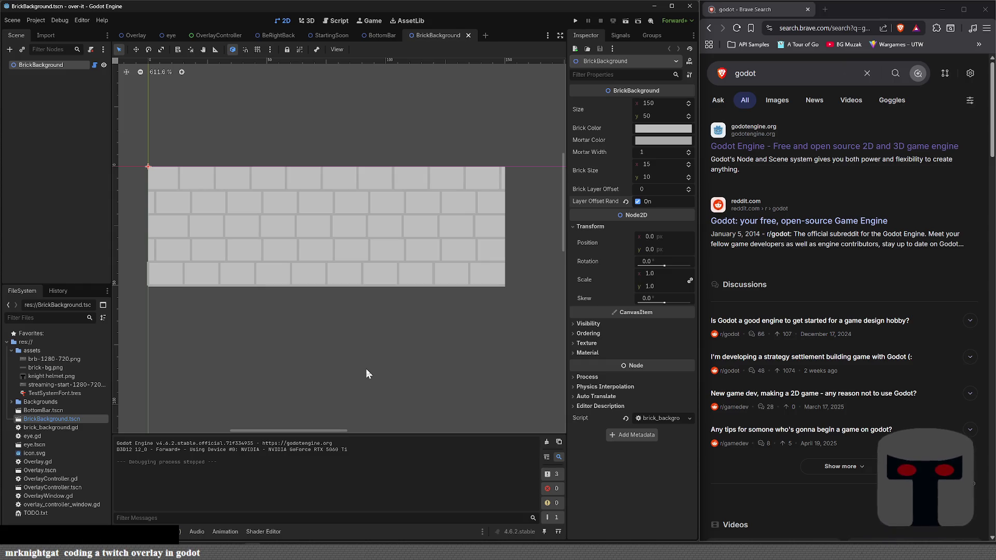
pyautogui.scroll(1, 366, 370)
pyautogui.scroll(1, 366, 373)
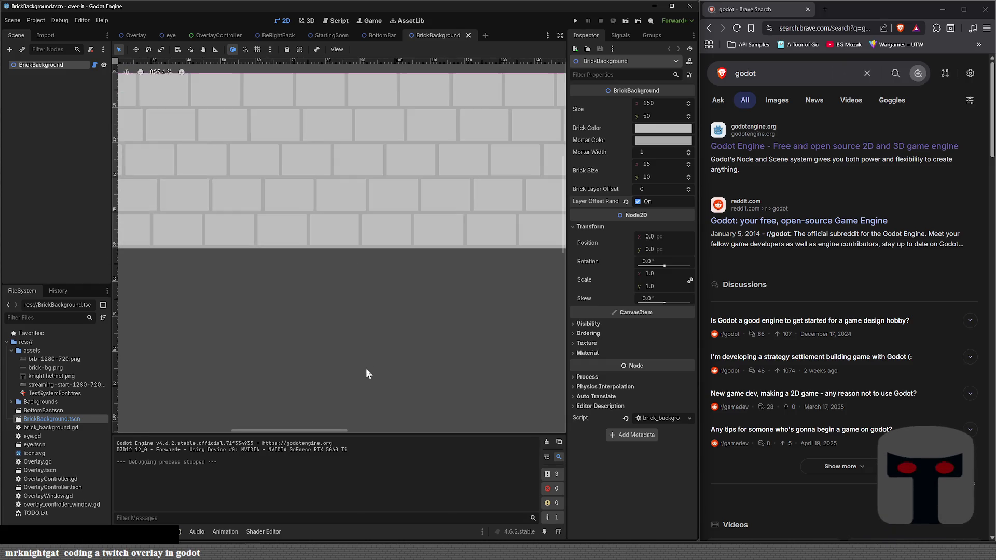
pyautogui.scroll(-2, 365, 374)
pyautogui.scroll(-1, 366, 369)
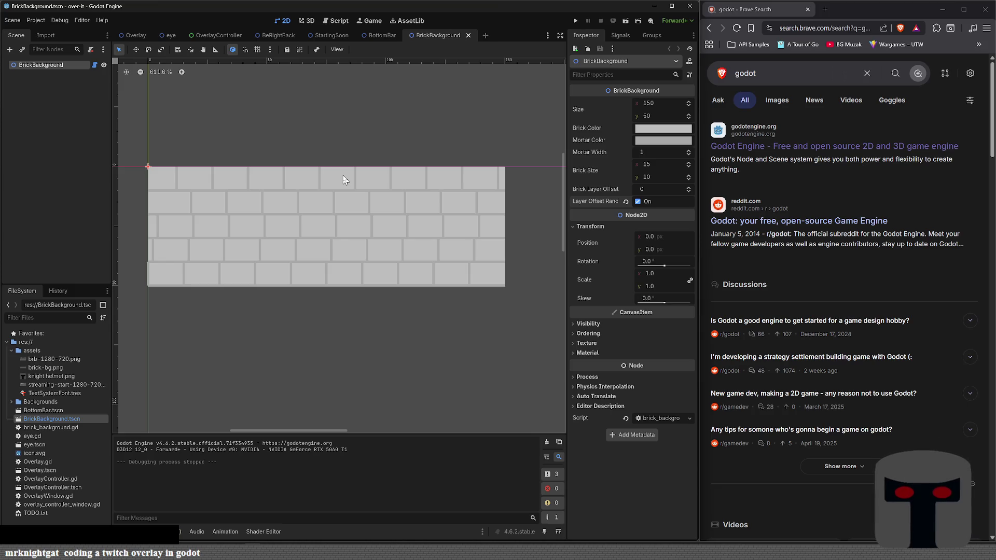
pyautogui.scroll(-8, 343, 179)
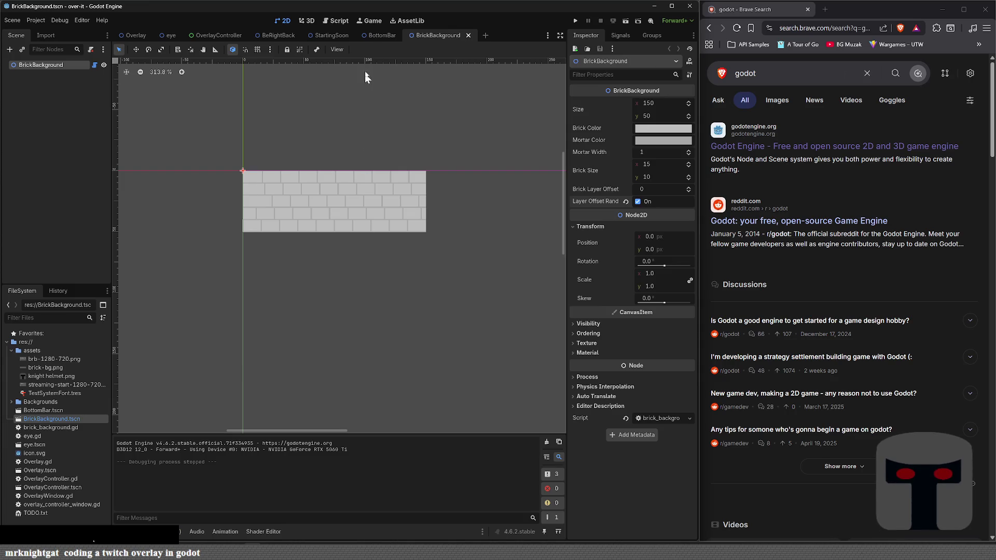
pyautogui.click(339, 21)
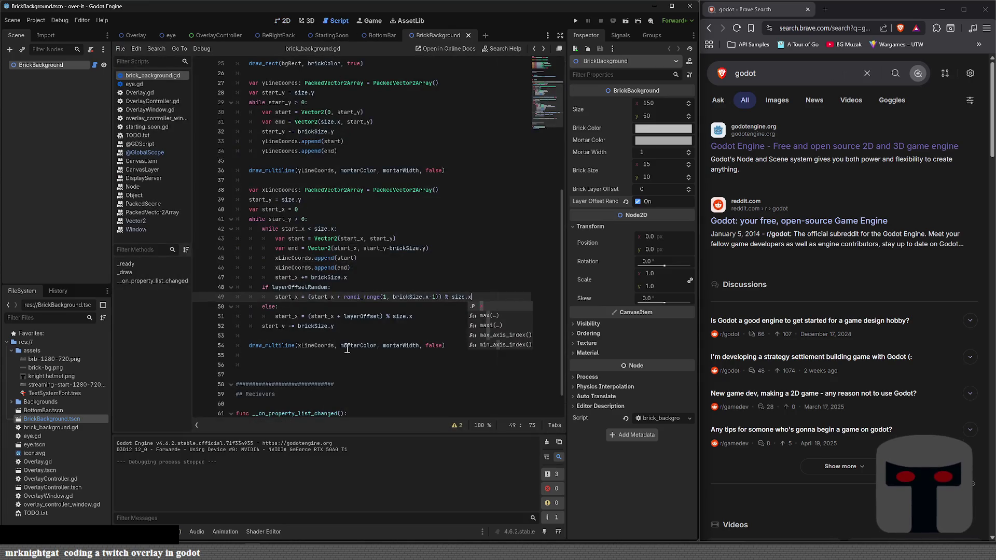
# Wrap line 49's (start_x + randi_range(1, brickSize.x-1)) % size.x offset in outer parentheses.
pyautogui.click(441, 296)
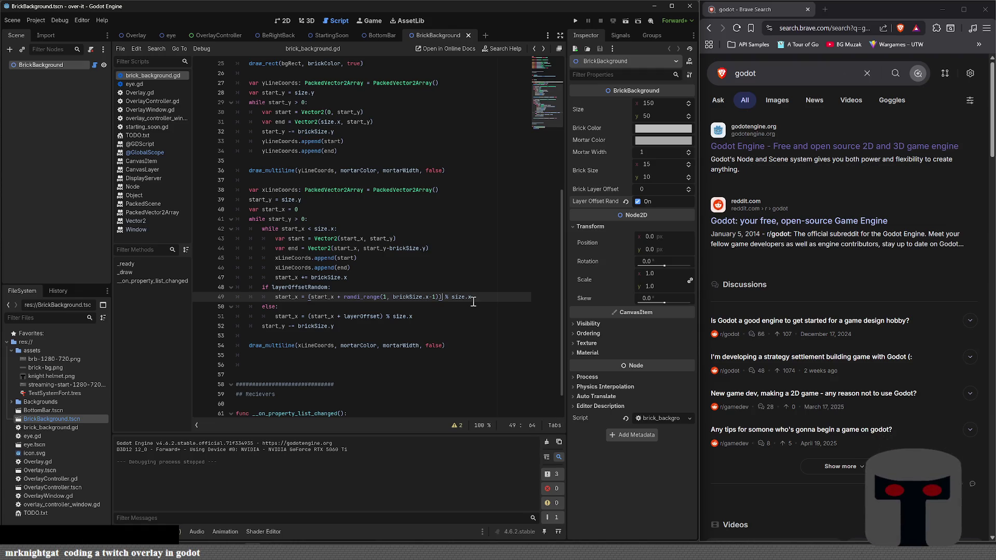
pyautogui.click(369, 297)
pyautogui.moveTo(356, 347)
pyautogui.press('BackSpace')
pyautogui.press('BackSpace')
pyautogui.press('BackSpace')
pyautogui.press('BackSpace')
pyautogui.hotkey('ctrl', 's')
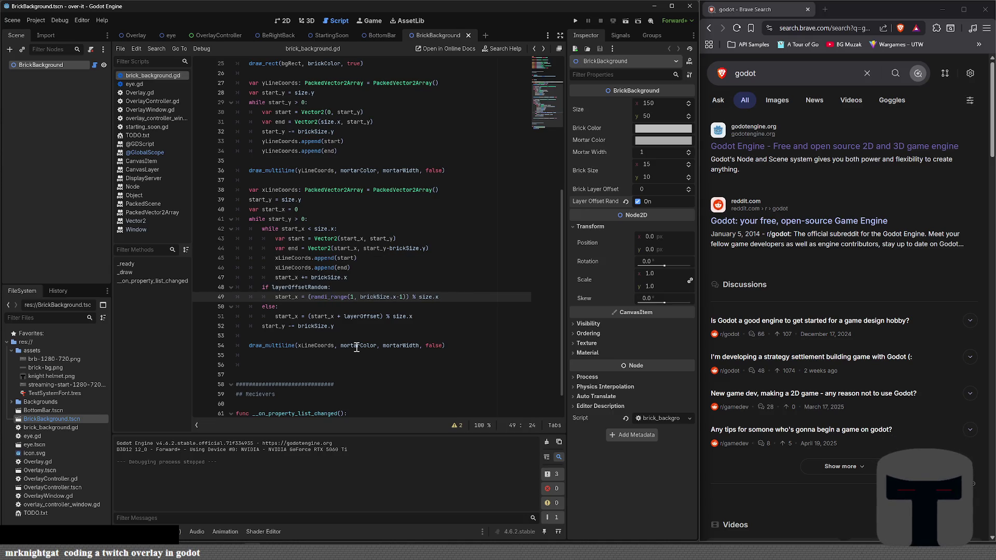
pyautogui.hotkey('ctrl', 'z')
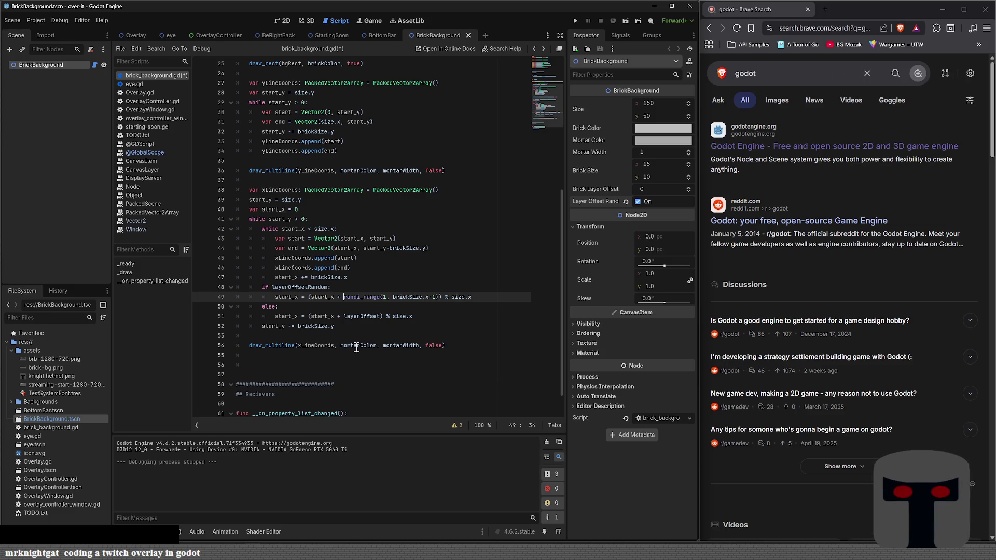
pyautogui.press('Left')
pyautogui.press('Left')
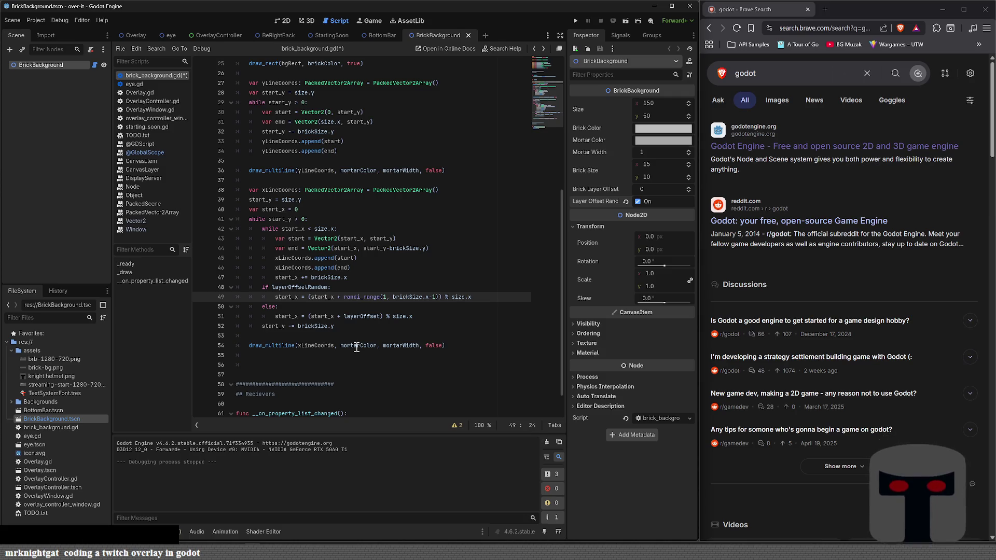
pyautogui.write(')')
pyautogui.press('Home')
pyautogui.press('Right')
pyautogui.press('Right')
pyautogui.press('Right')
pyautogui.press('Right')
pyautogui.press('Right')
pyautogui.press('Right')
pyautogui.write('(')
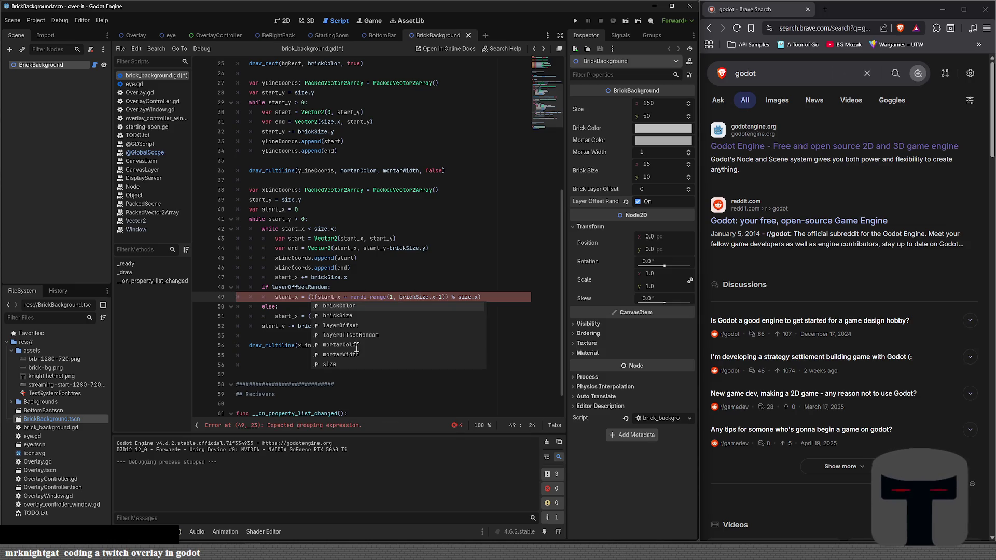
# Append % brickSize.x to the line 49 offset and save the script.
pyautogui.press('End')
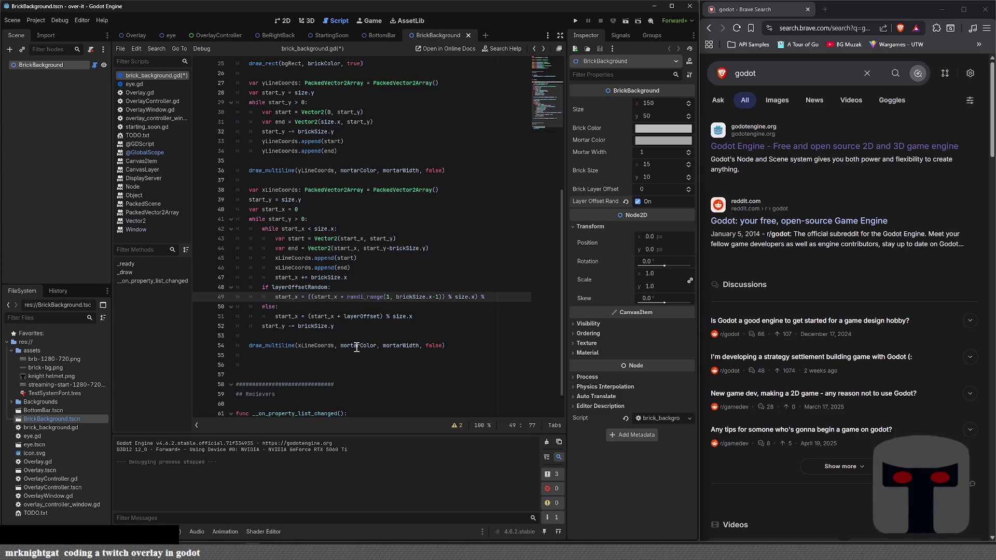
pyautogui.write('bricks')
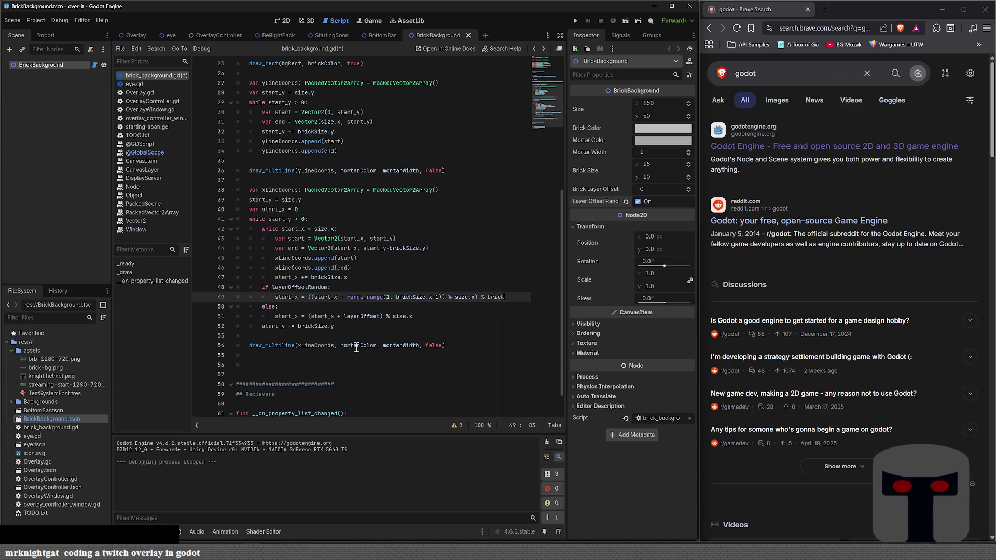
pyautogui.press('Return')
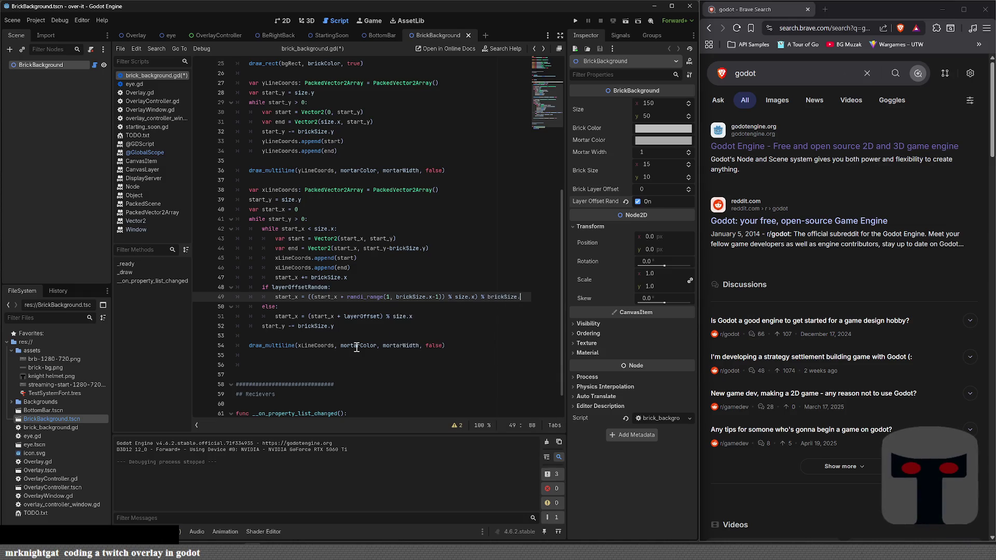
pyautogui.write('.x')
pyautogui.hotkey('ctrl', 's')
# Test-run the project, stop the game, and return to the 2D brick scene.
pyautogui.click(428, 328)
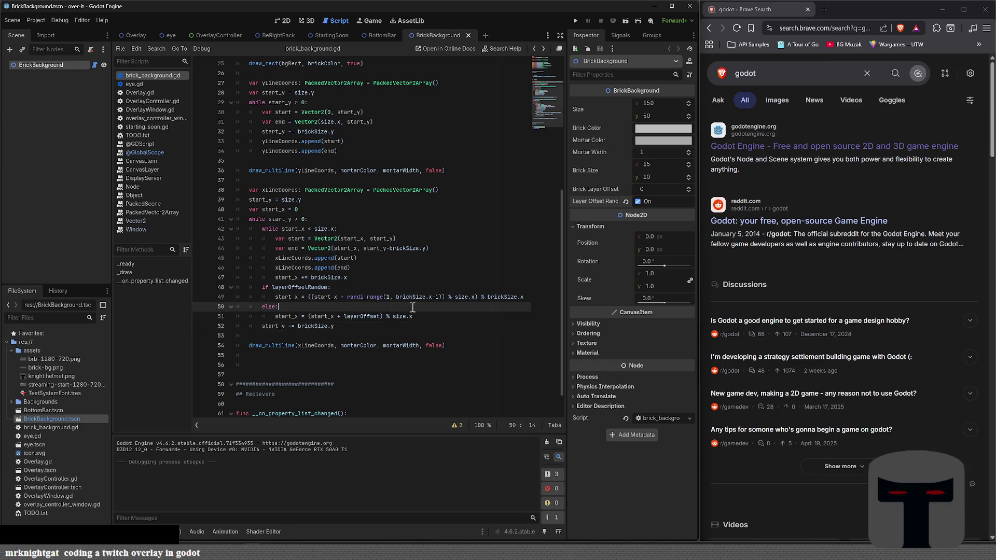
pyautogui.press('F5')
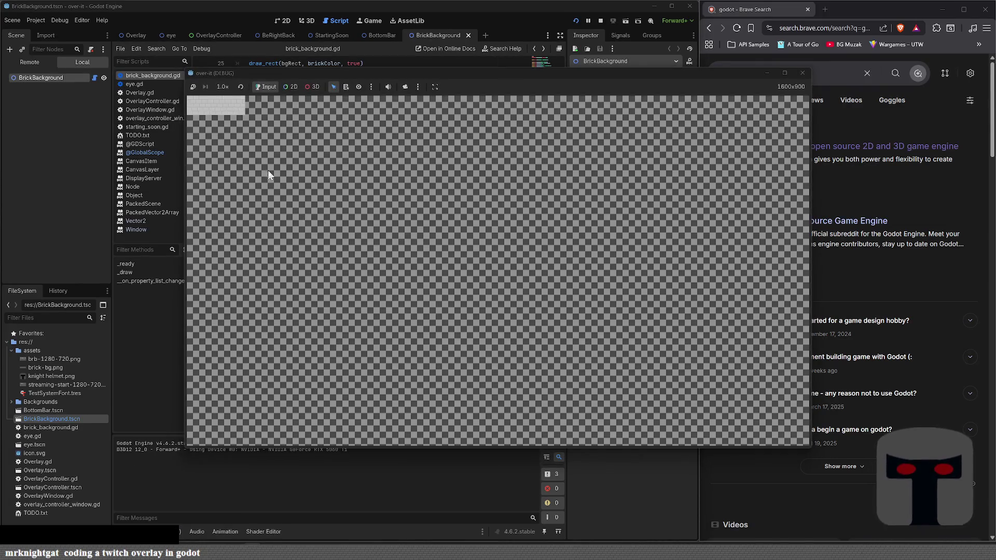
pyautogui.click(803, 72)
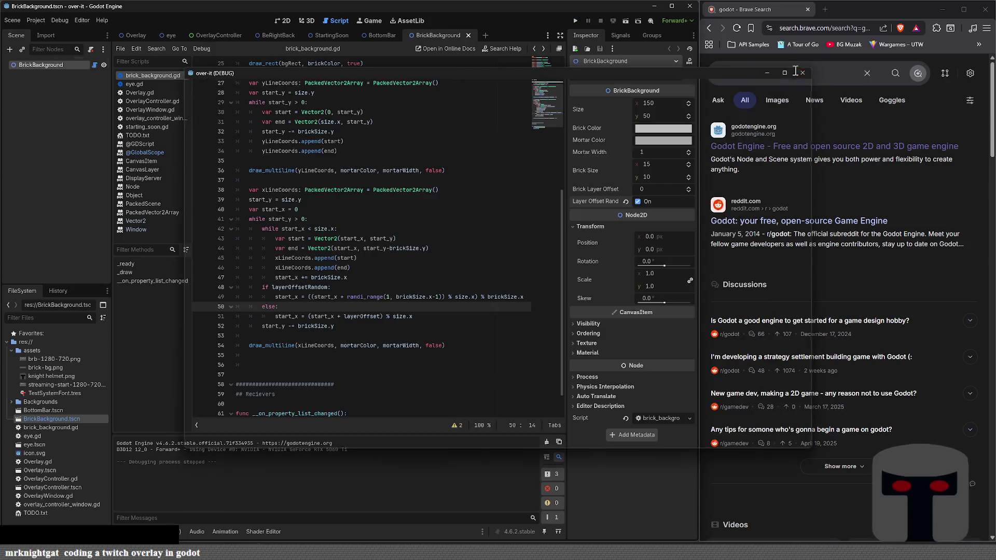
pyautogui.click(287, 22)
pyautogui.scroll(6, 317, 204)
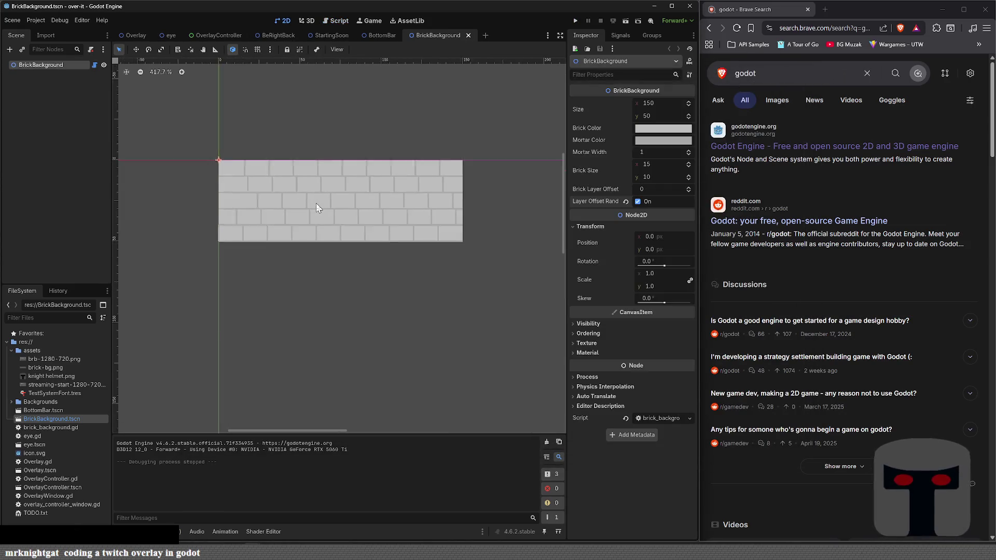
pyautogui.scroll(-2, 329, 217)
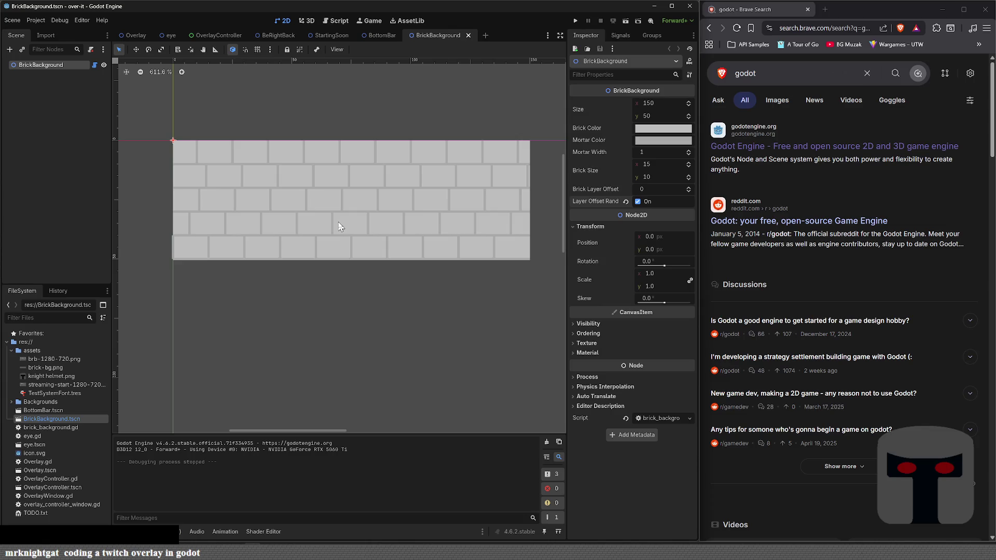
pyautogui.scroll(-2, 338, 225)
pyautogui.scroll(-1, 340, 224)
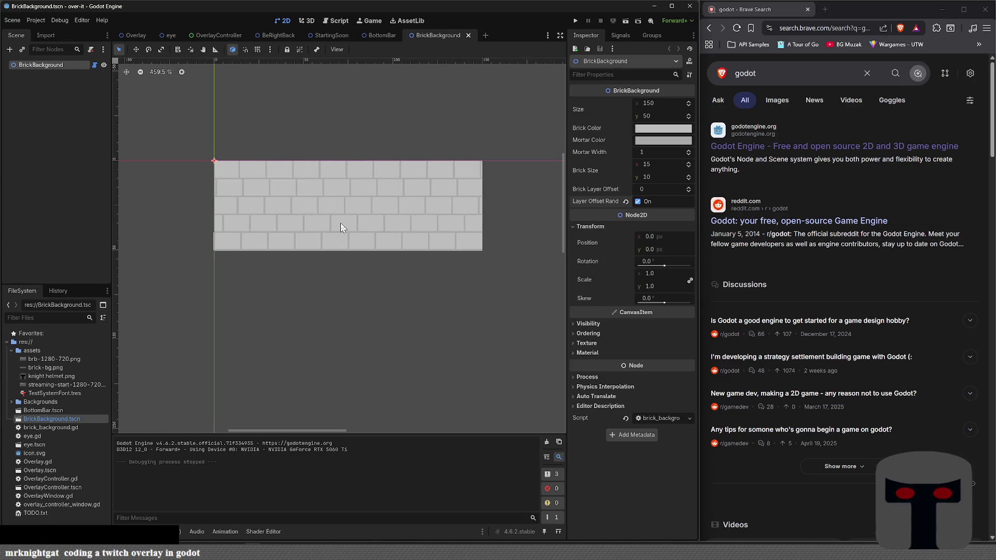
pyautogui.scroll(-1, 340, 224)
pyautogui.scroll(5, 340, 222)
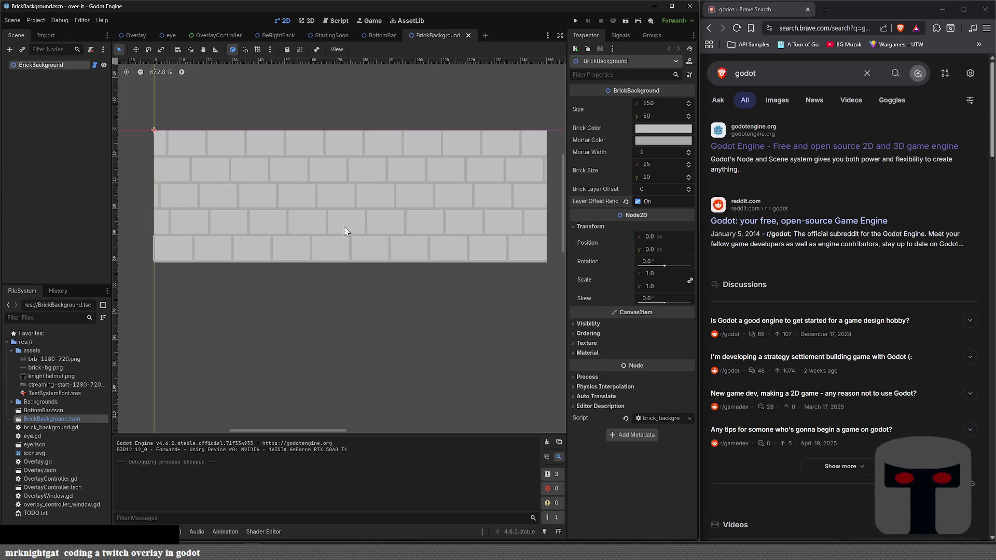
pyautogui.scroll(1, 344, 226)
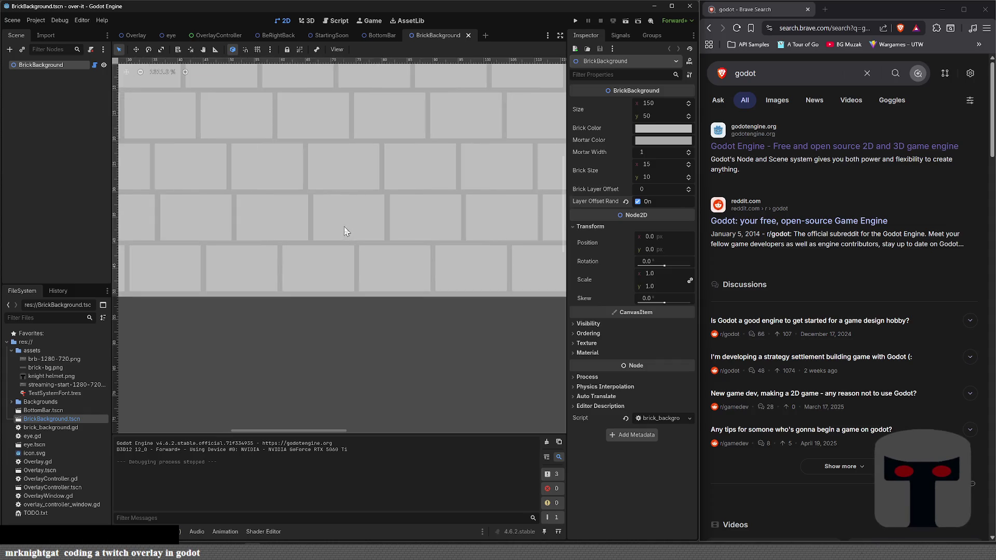
pyautogui.scroll(-1, 344, 231)
pyautogui.scroll(-2, 343, 230)
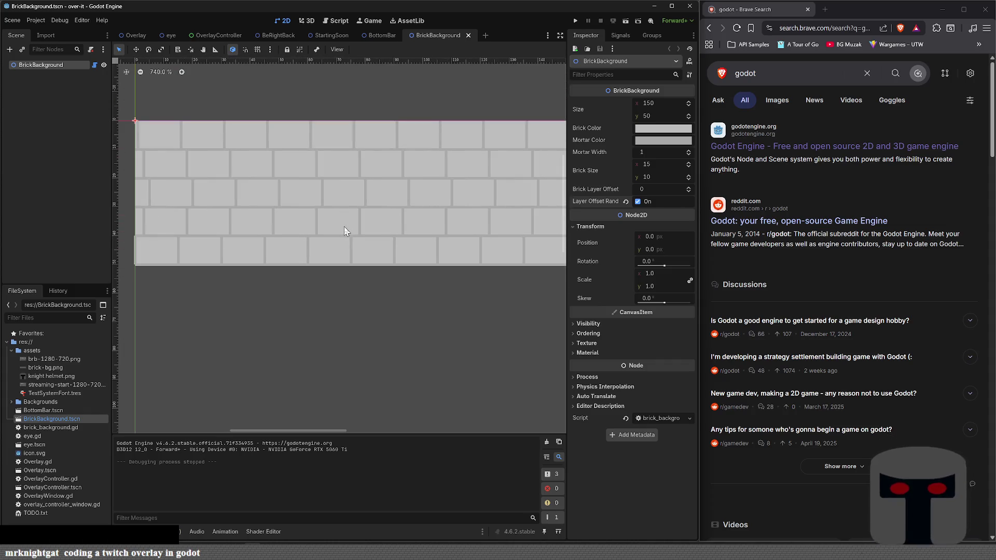
pyautogui.scroll(-1, 372, 290)
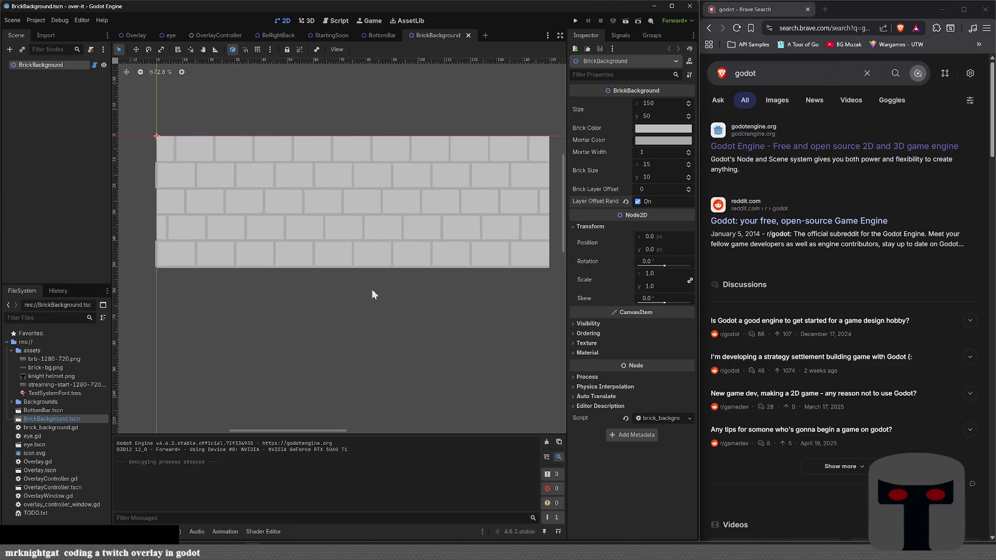
pyautogui.scroll(-3, 372, 290)
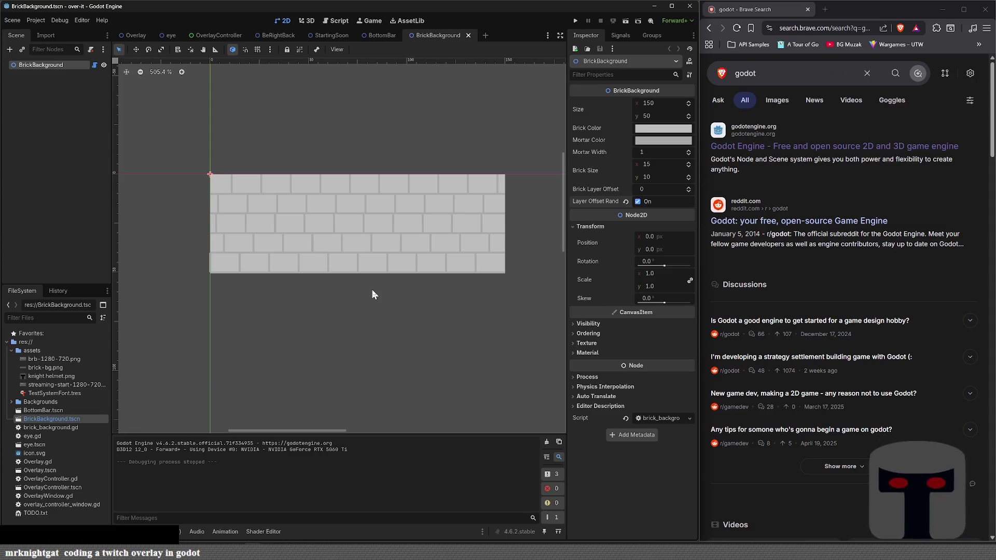
pyautogui.scroll(3, 371, 290)
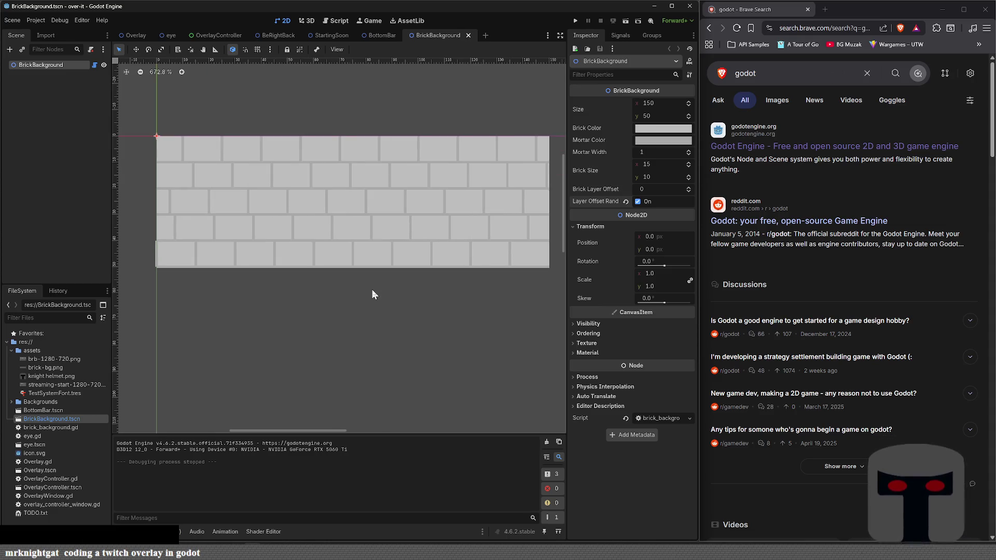
pyautogui.scroll(2, 371, 294)
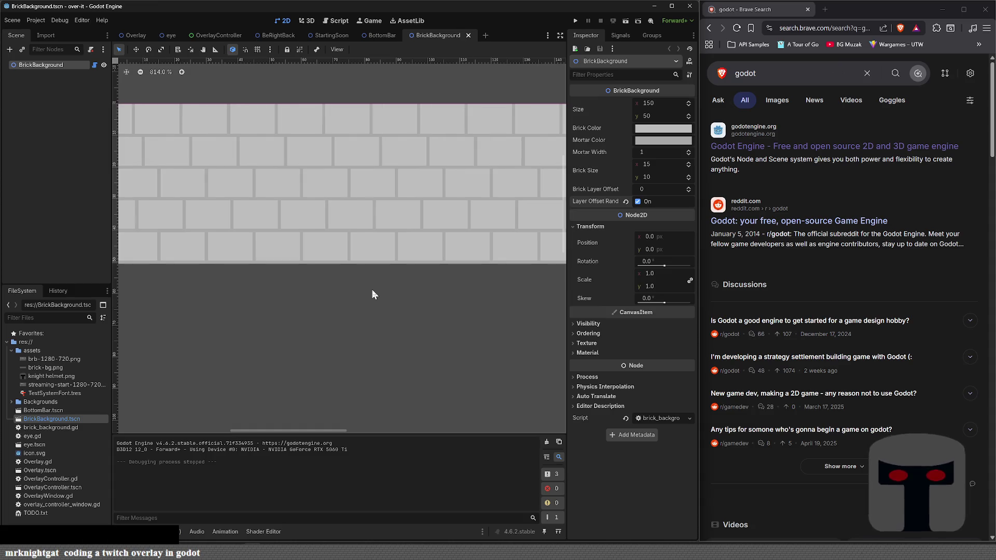